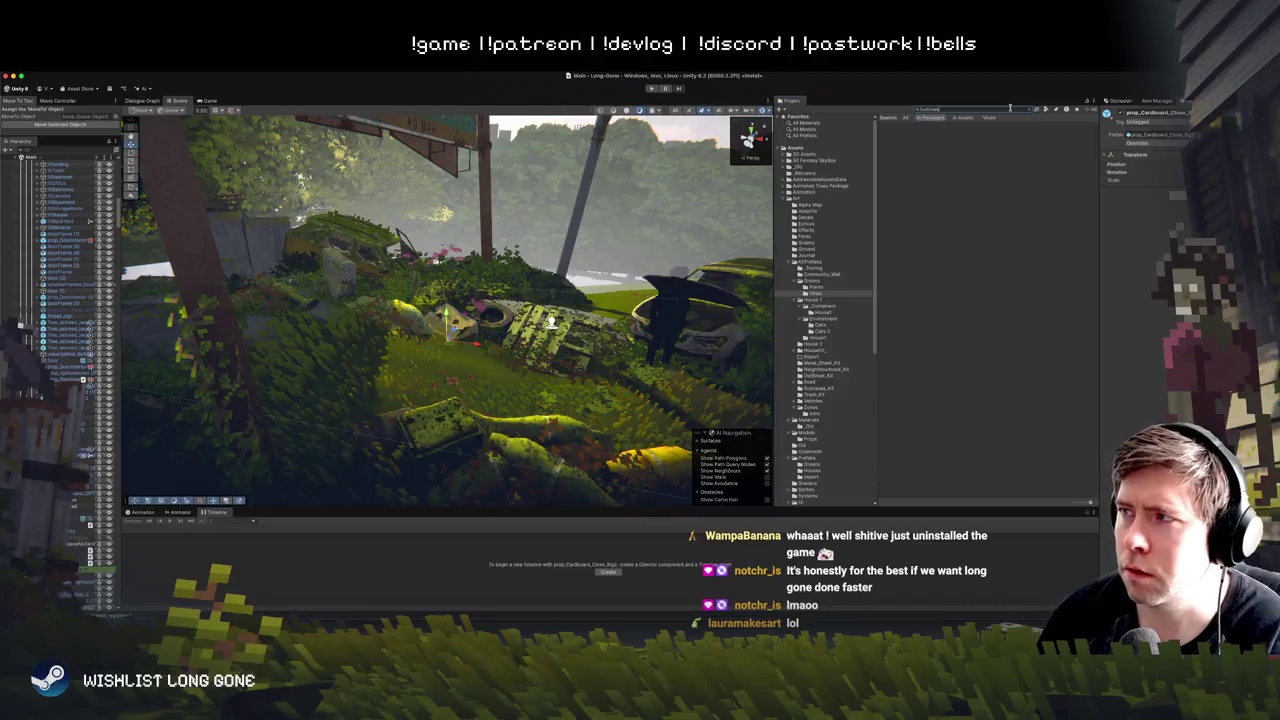
# Step: Clear the asset search and browse the folder tree down to Art/KitPrefabs/OutBreak_Kit
pyautogui.click(1043, 110)
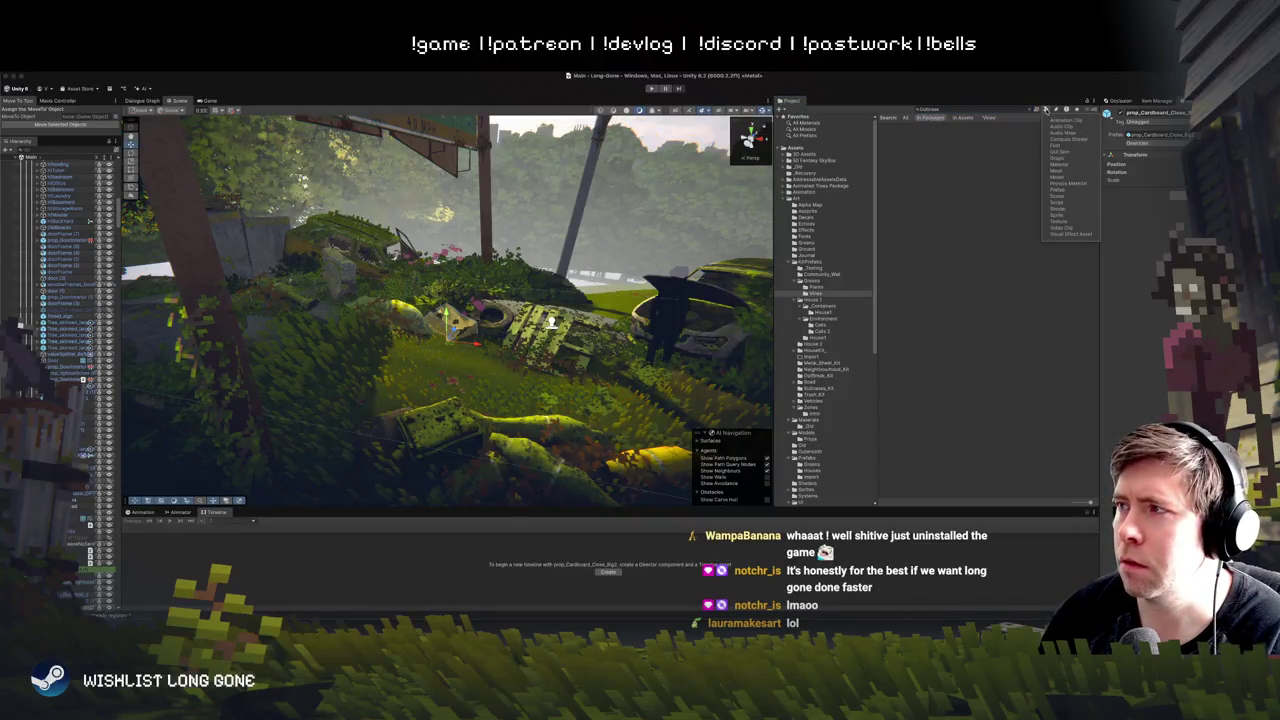
pyautogui.click(1030, 112)
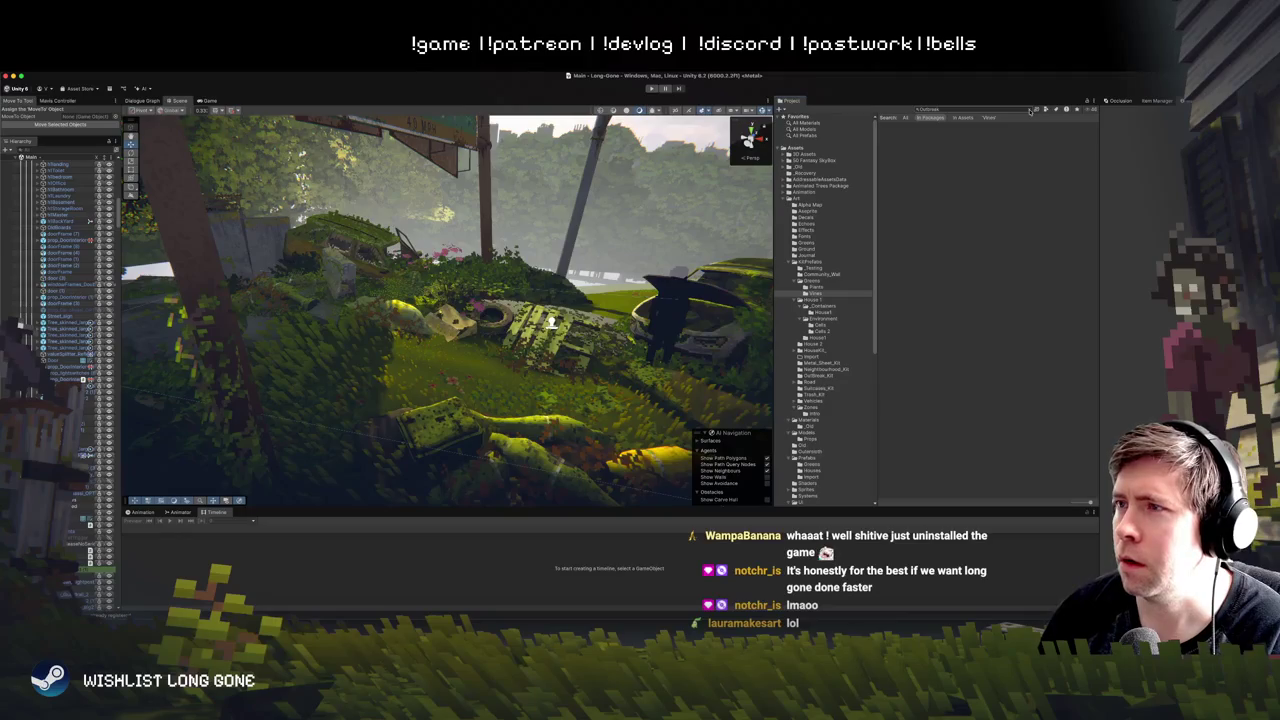
pyautogui.click(812, 243)
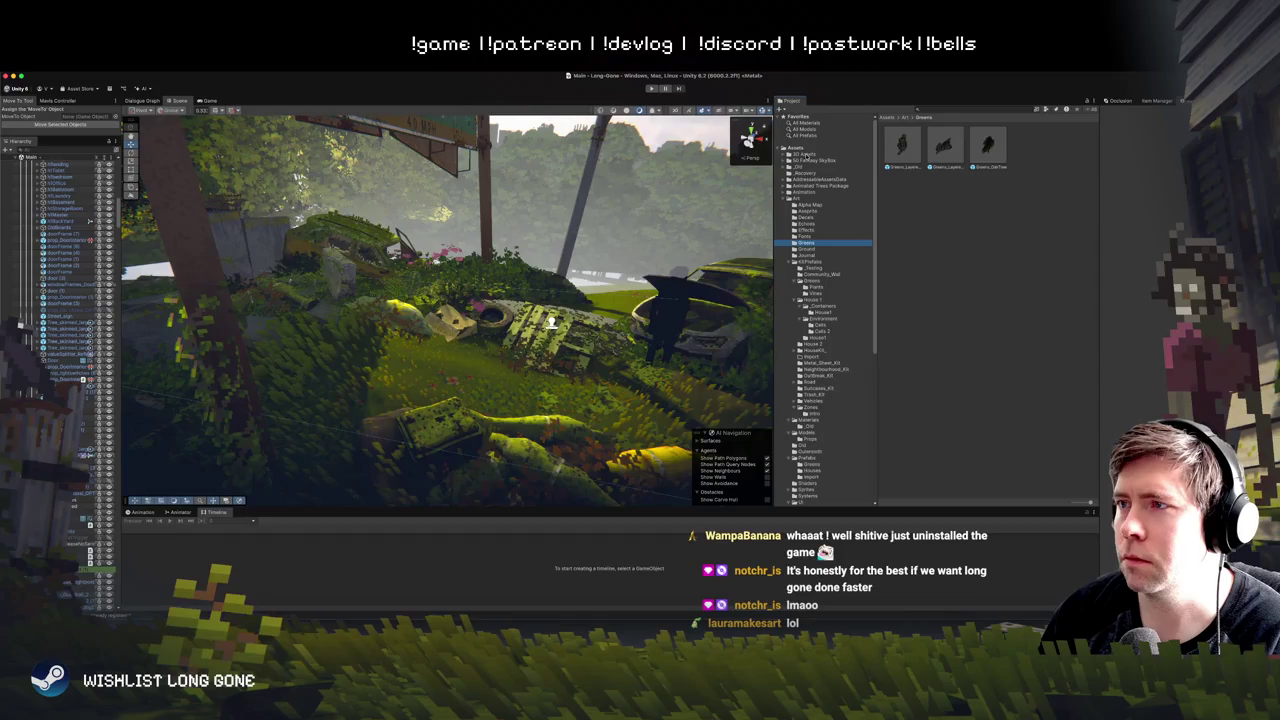
pyautogui.click(806, 205)
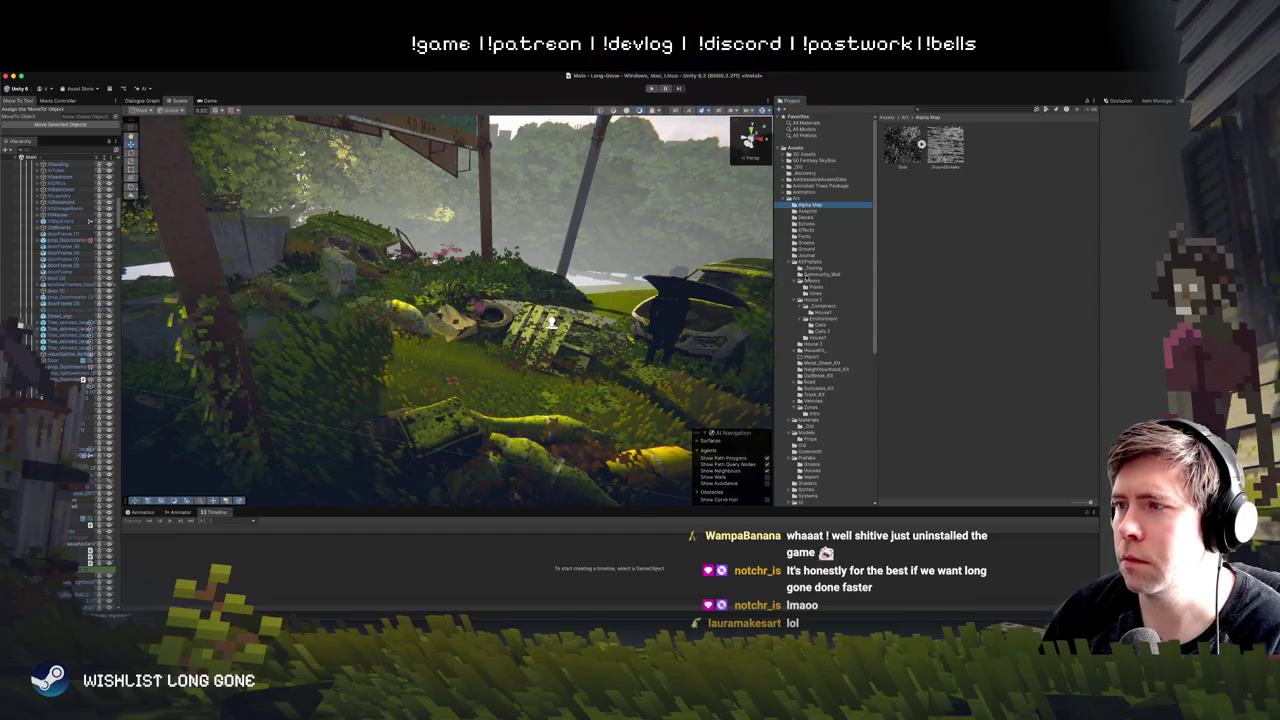
pyautogui.click(803, 265)
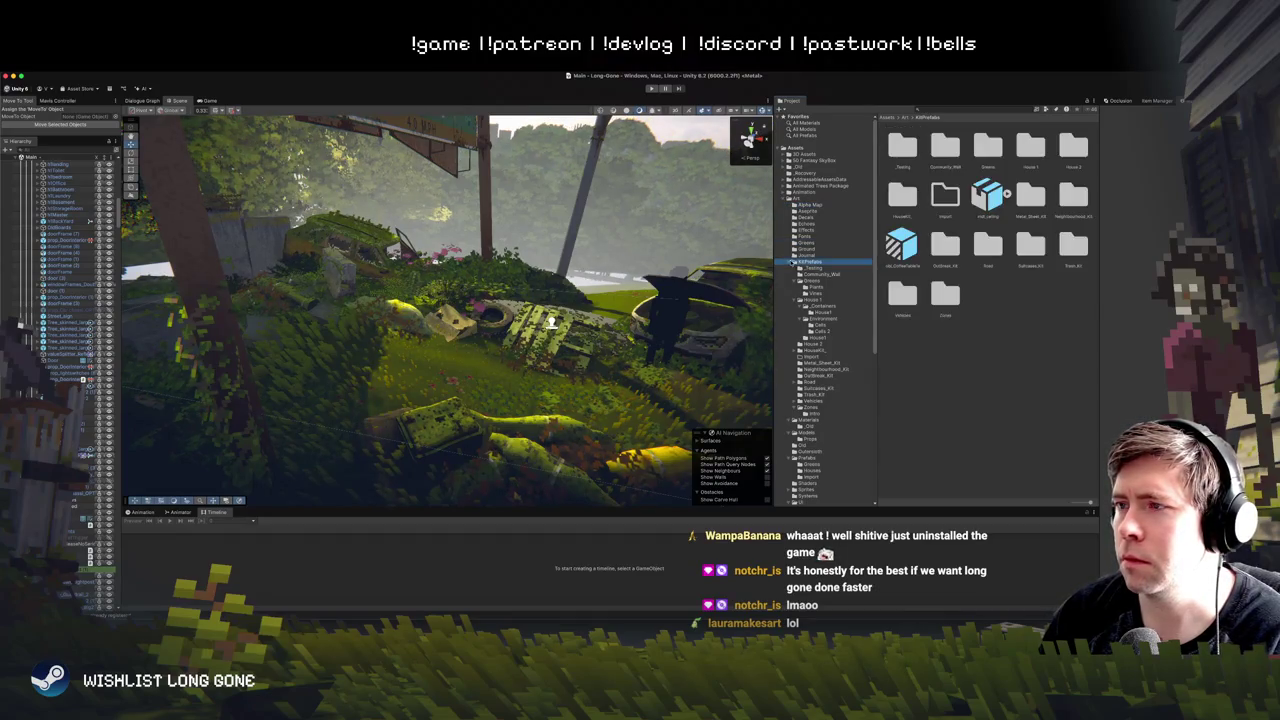
pyautogui.click(796, 280)
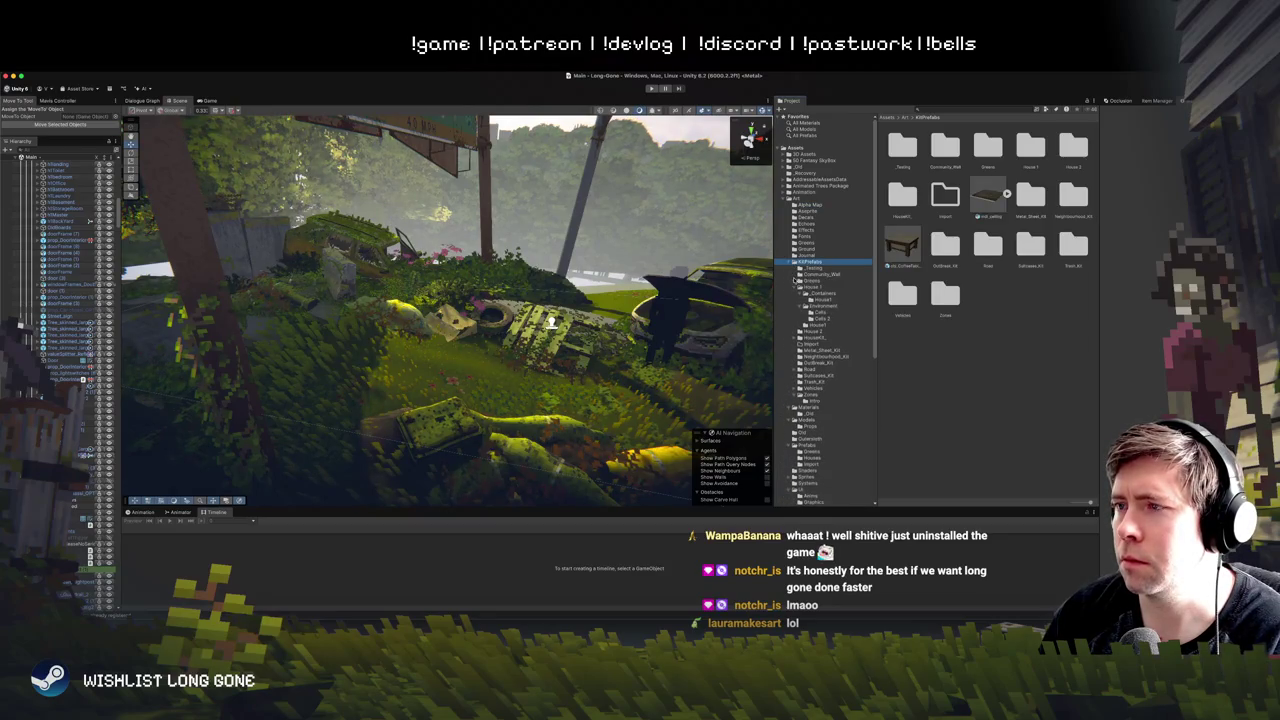
pyautogui.click(799, 287)
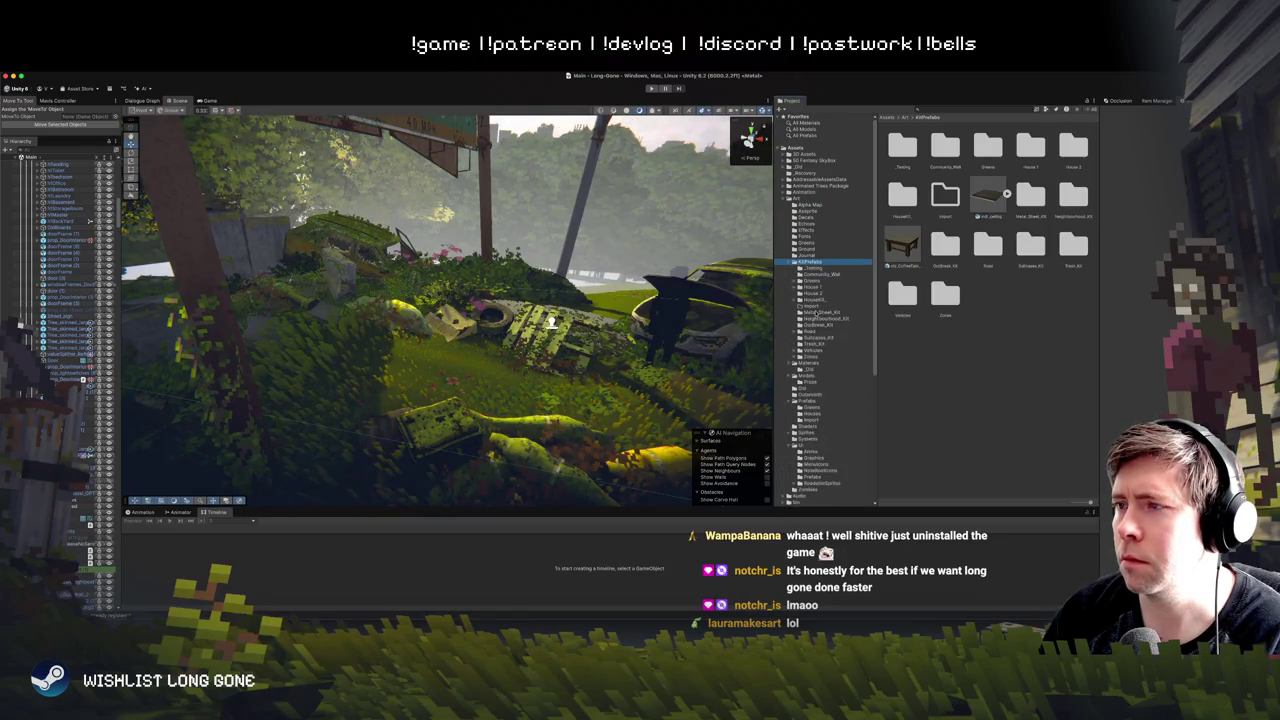
pyautogui.click(815, 325)
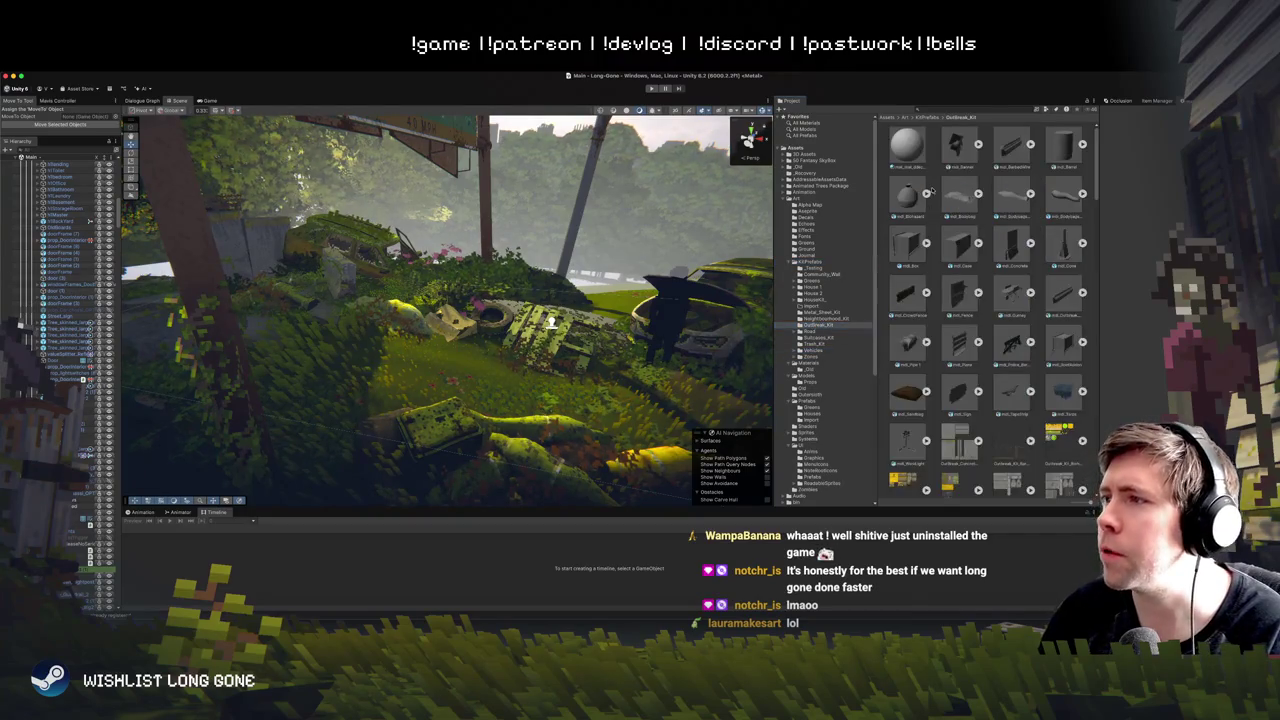
# Step: Filter the Project search to Prefab assets and inspect a few Debug prefabs
pyautogui.scroll(-10, 958, 300)
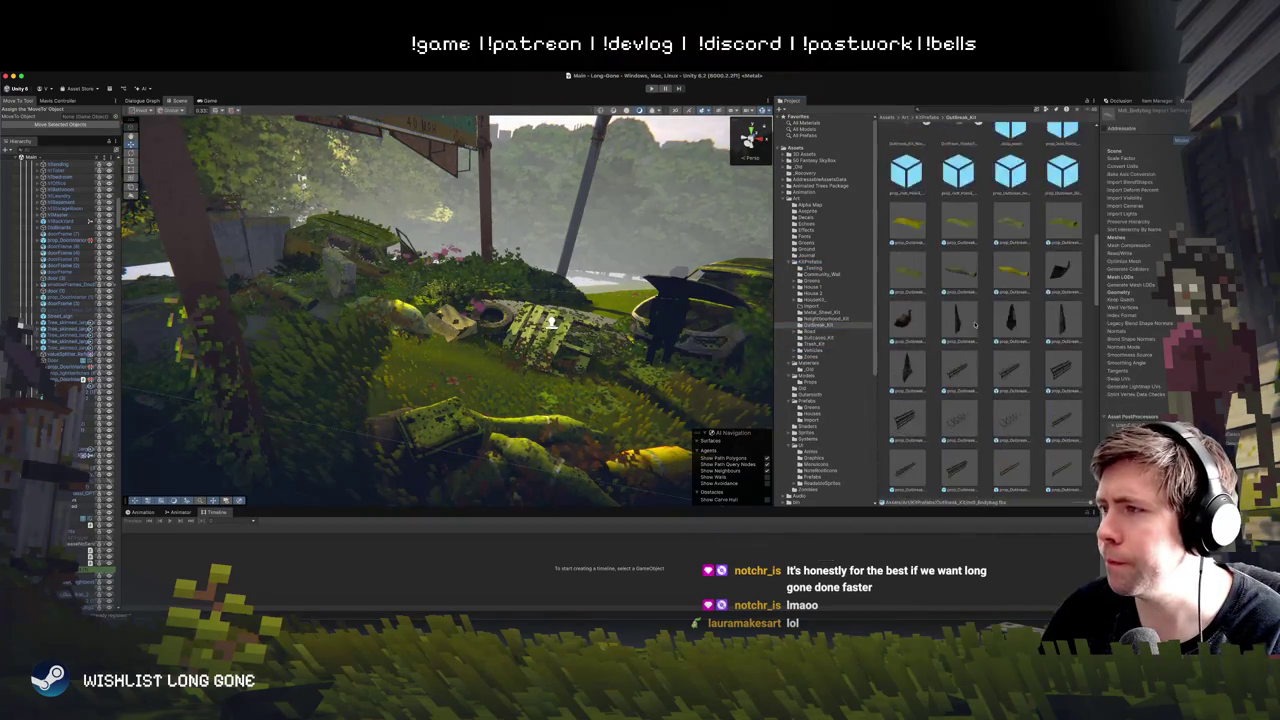
pyautogui.click(1046, 108)
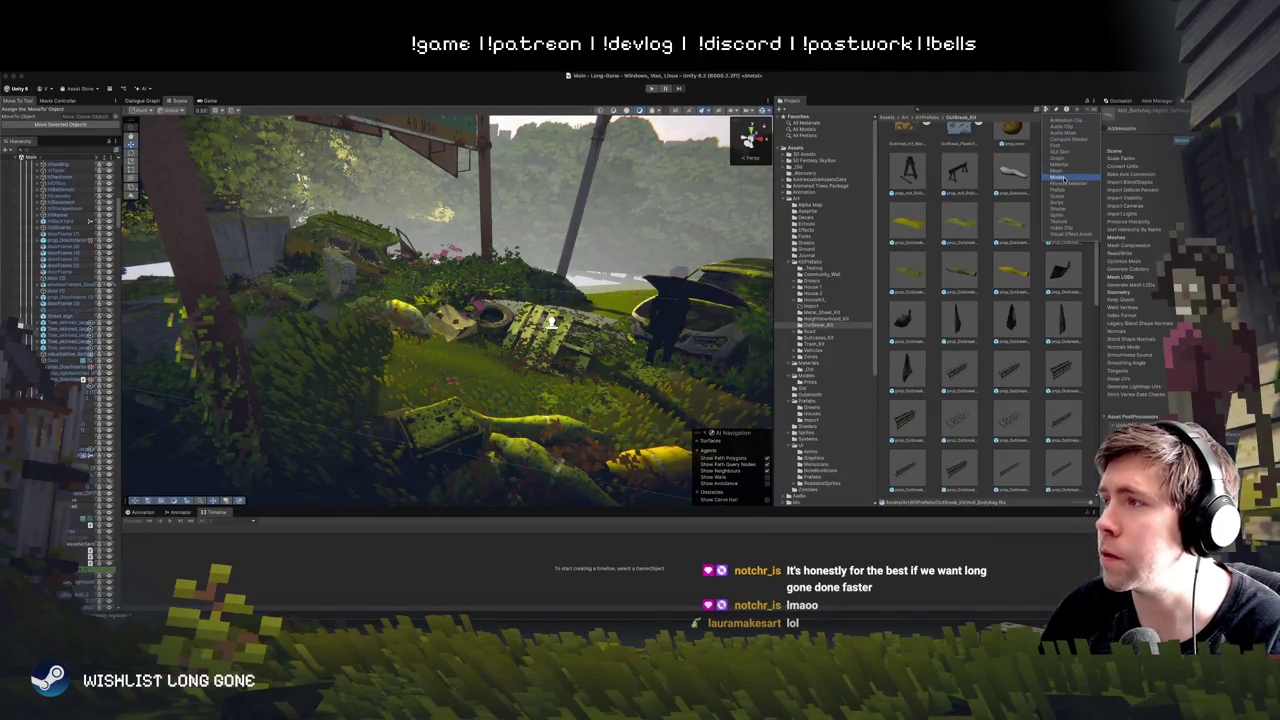
pyautogui.click(1066, 190)
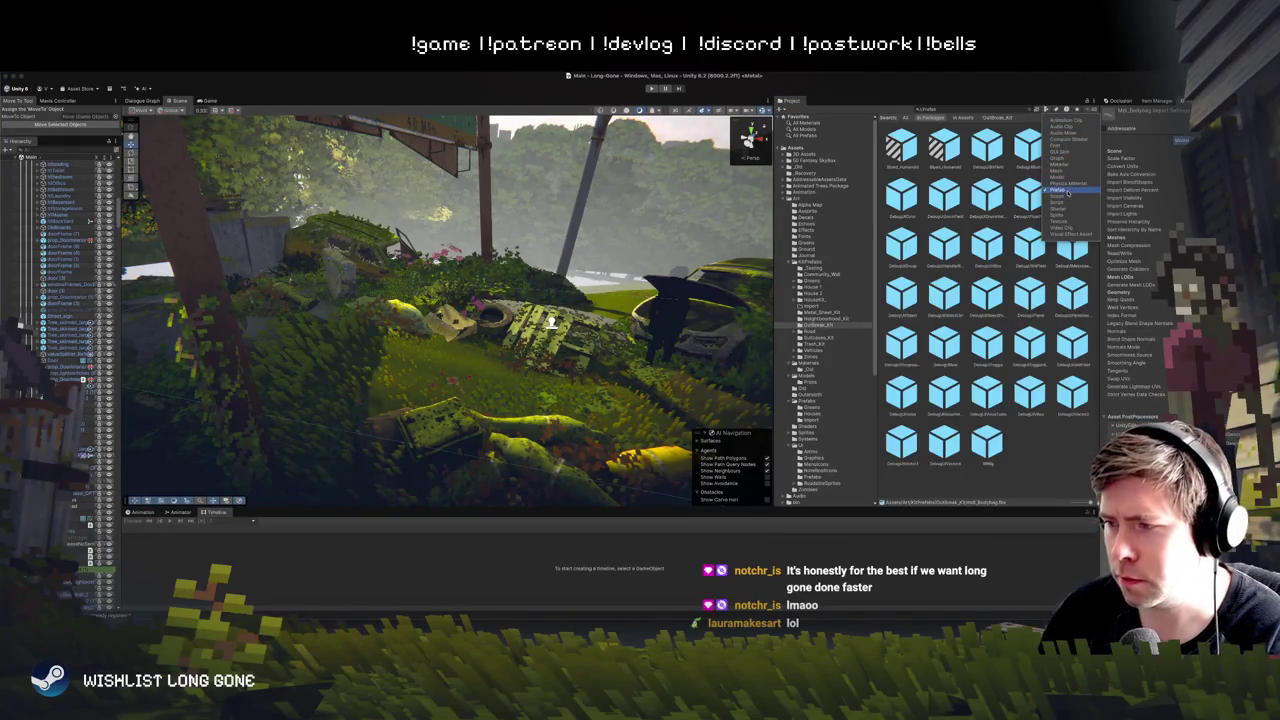
pyautogui.click(987, 392)
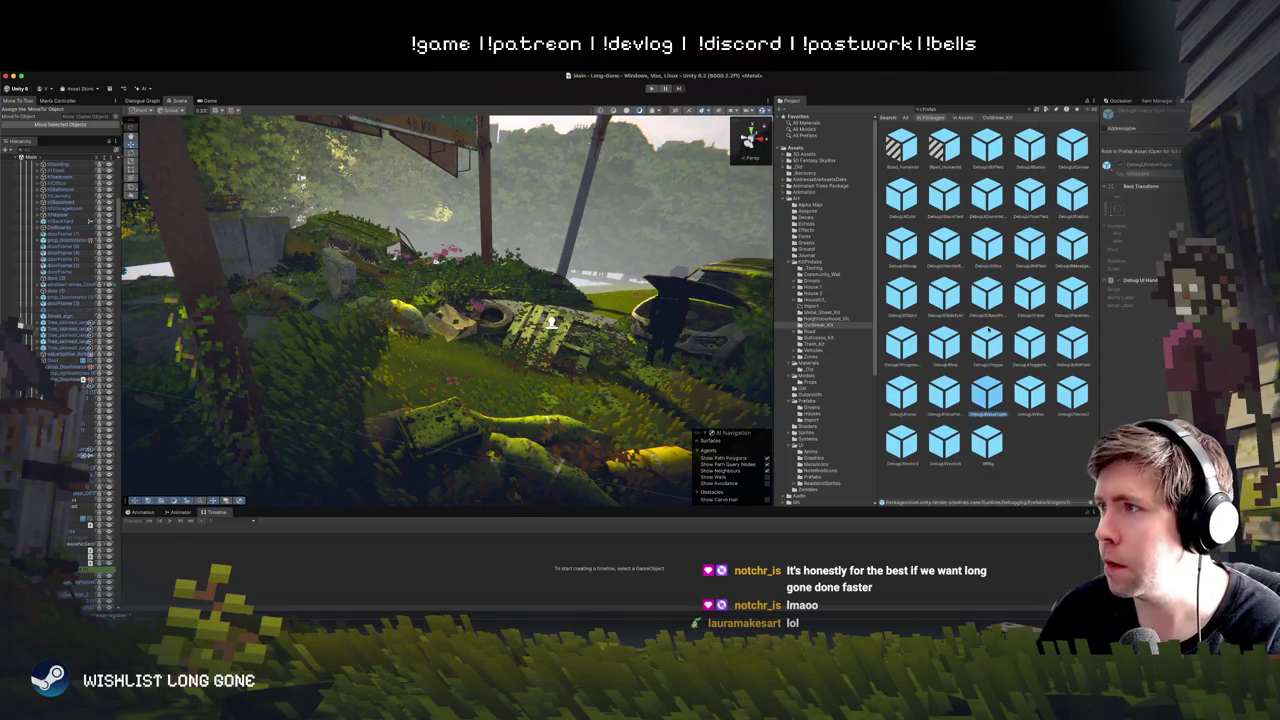
pyautogui.click(1030, 244)
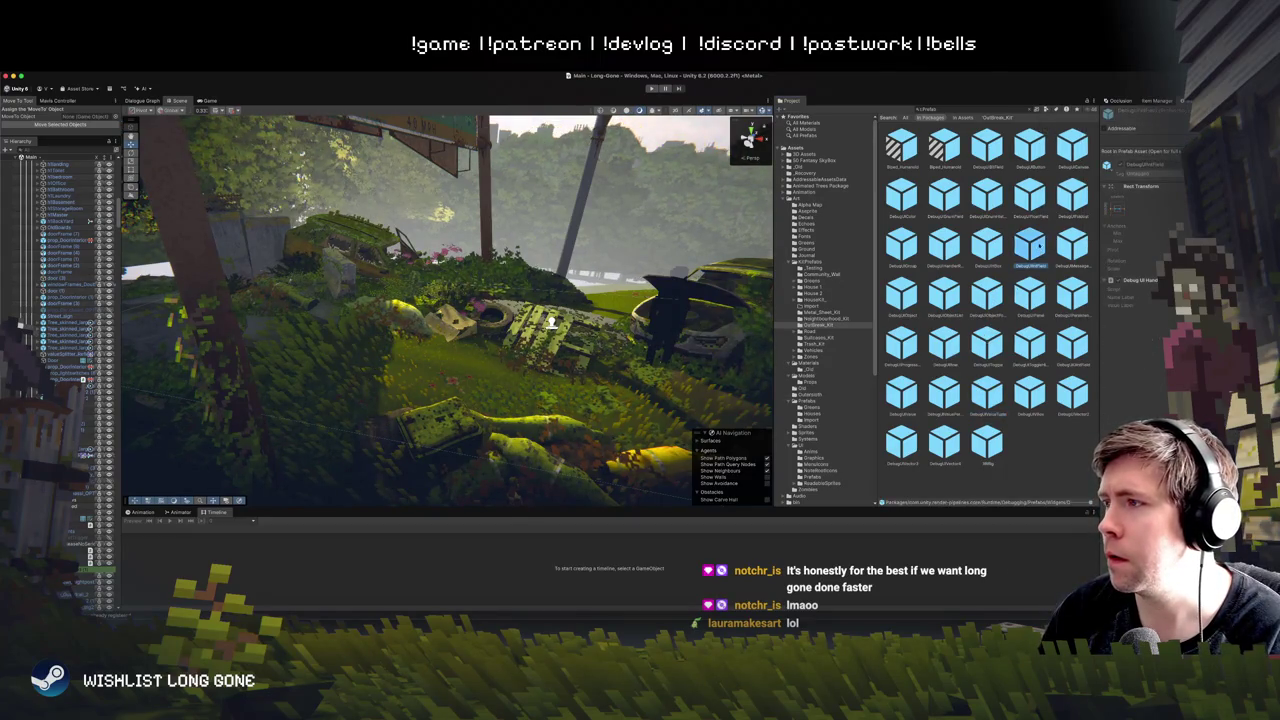
pyautogui.click(1030, 195)
# Step: Limit the prefab search to OutBreak_Kit and drag a yellow prop_bone among the wrecks
pyautogui.click(967, 109)
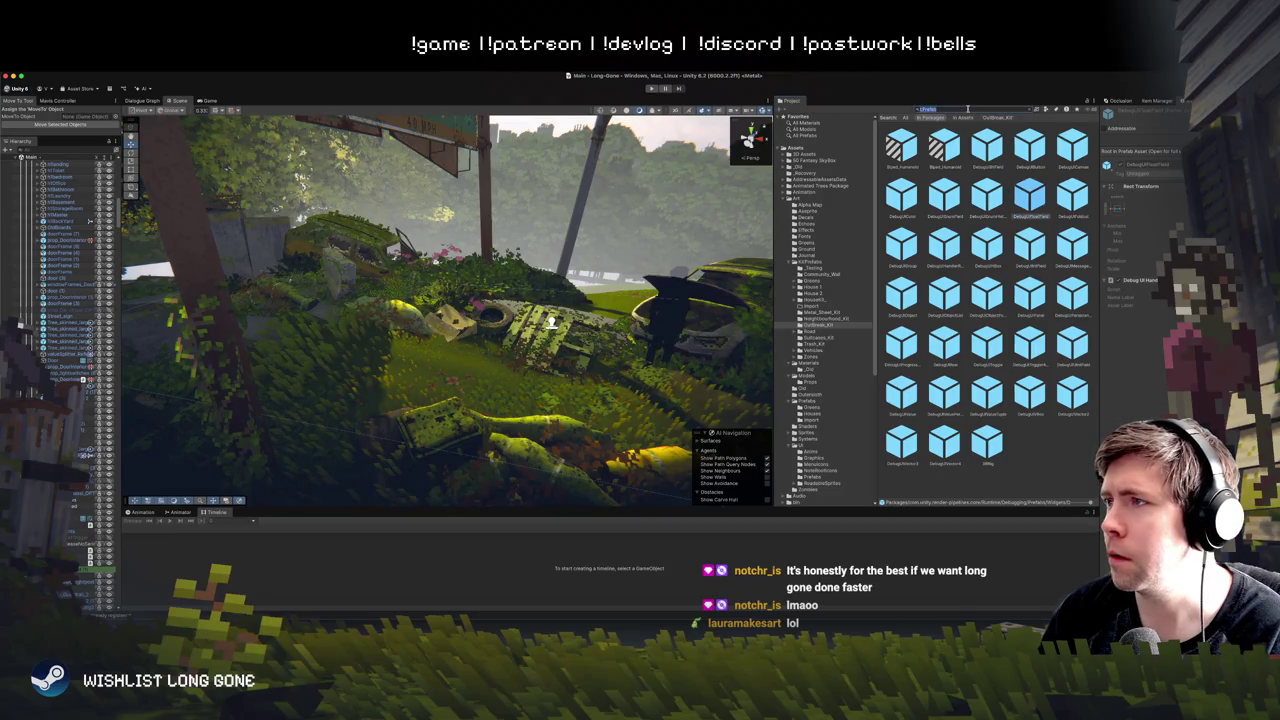
pyautogui.click(1005, 118)
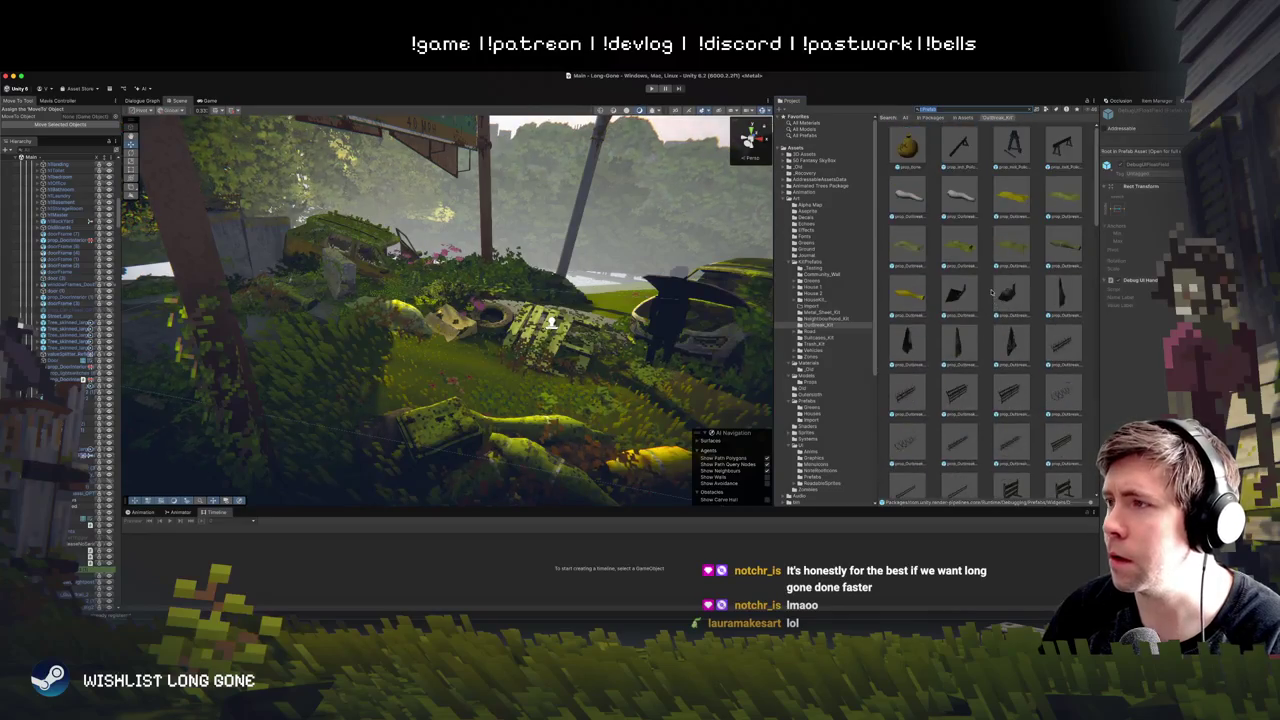
pyautogui.moveTo(909, 158)
pyautogui.mouseDown()
pyautogui.moveTo(686, 186)
pyautogui.moveTo(431, 352)
pyautogui.mouseUp()
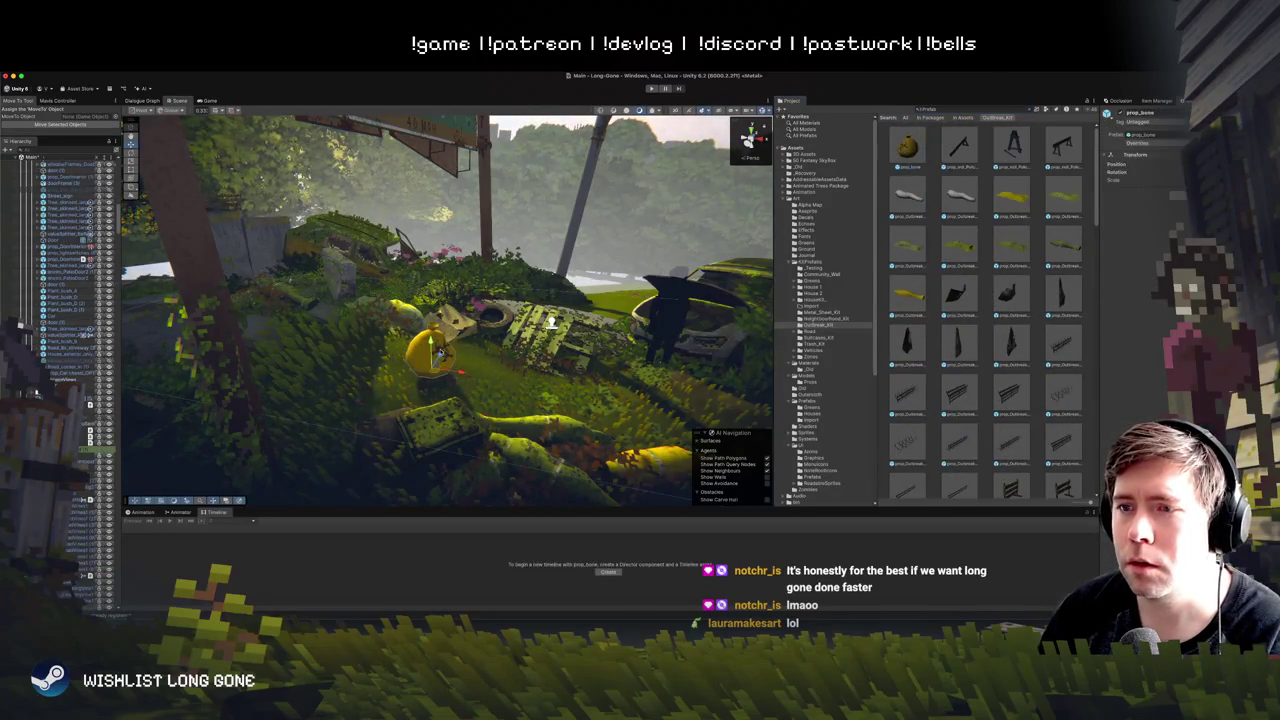
# Step: Rotate the placed prop_bone to a new orientation, then return to the move tool
pyautogui.press('q')
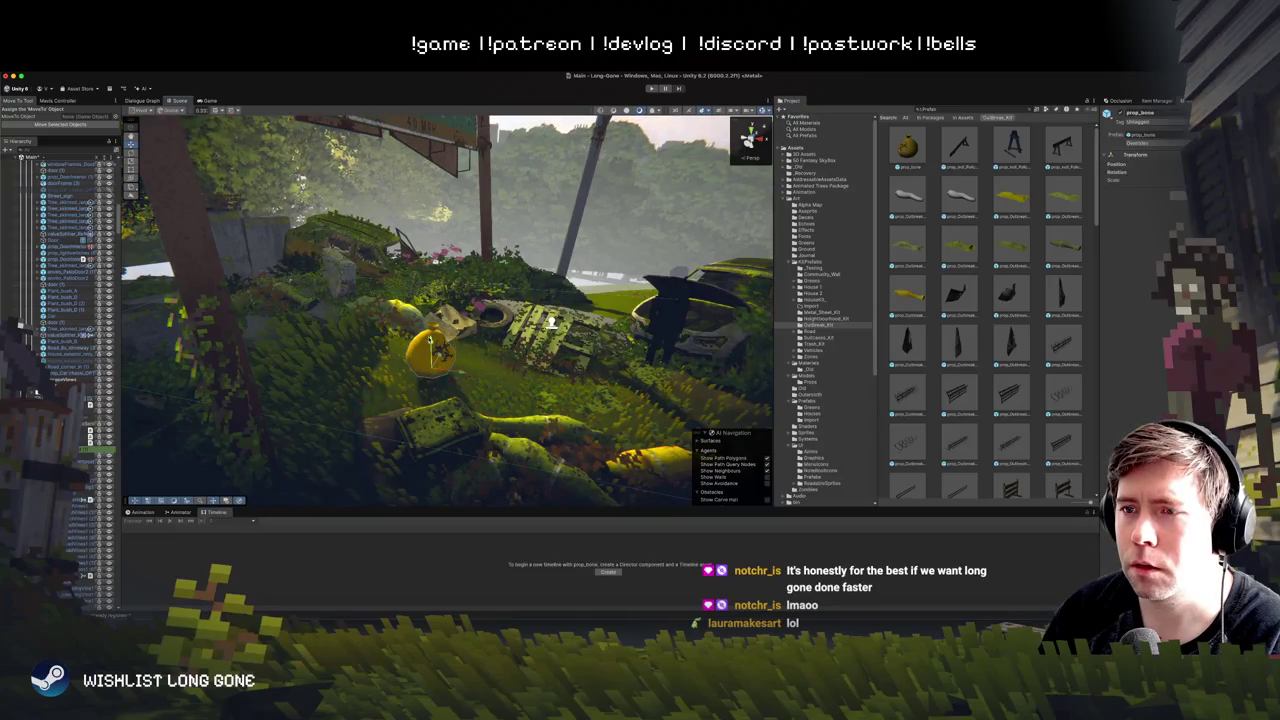
pyautogui.press('e')
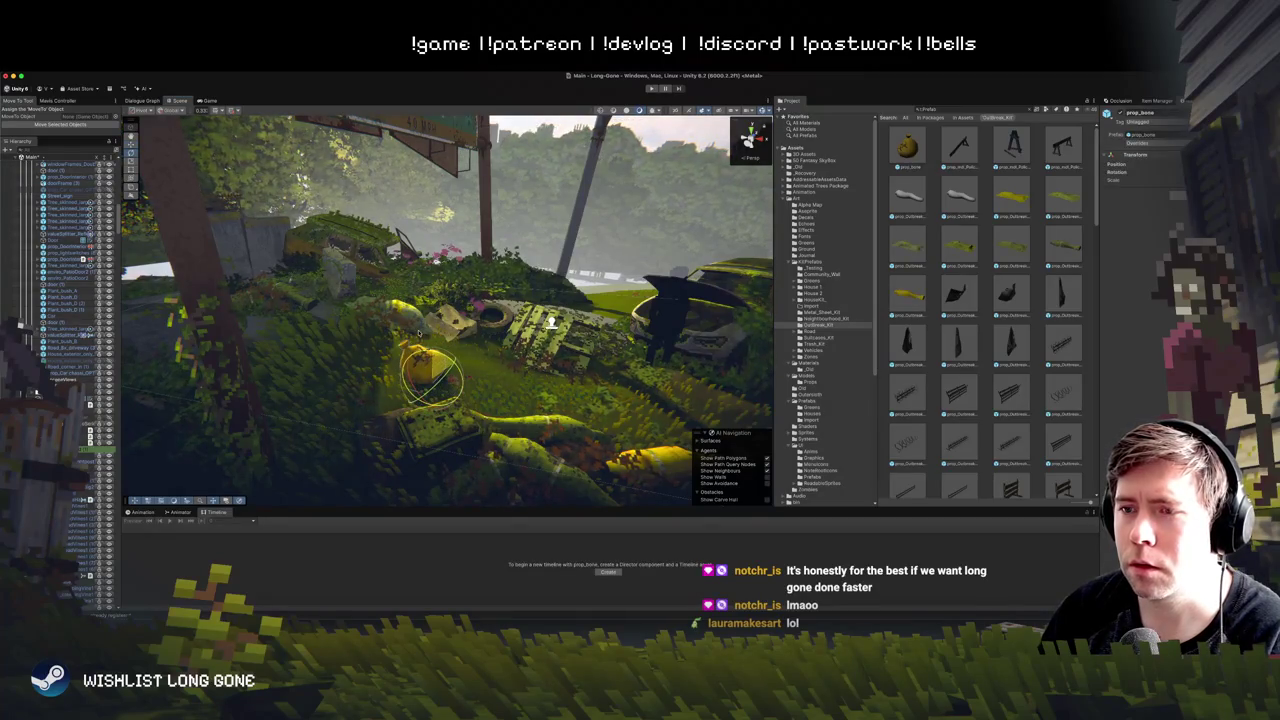
pyautogui.moveTo(424, 338)
pyautogui.mouseDown()
pyautogui.moveTo(396, 398)
pyautogui.moveTo(320, 320)
pyautogui.moveTo(292, 260)
pyautogui.moveTo(310, 278)
pyautogui.mouseUp()
pyautogui.press('w')
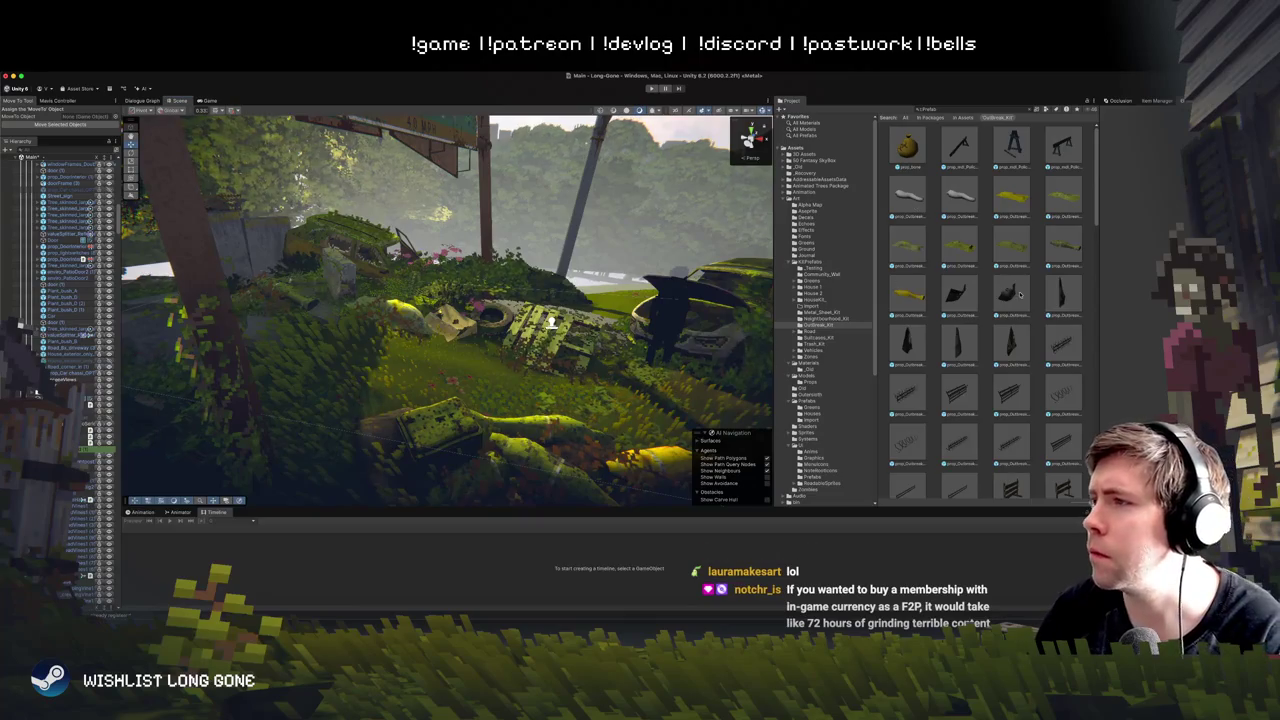
# Step: Inspect several Outbreak_Kit prop prefabs, including the barrier, while scrolling the grid
pyautogui.click(1008, 288)
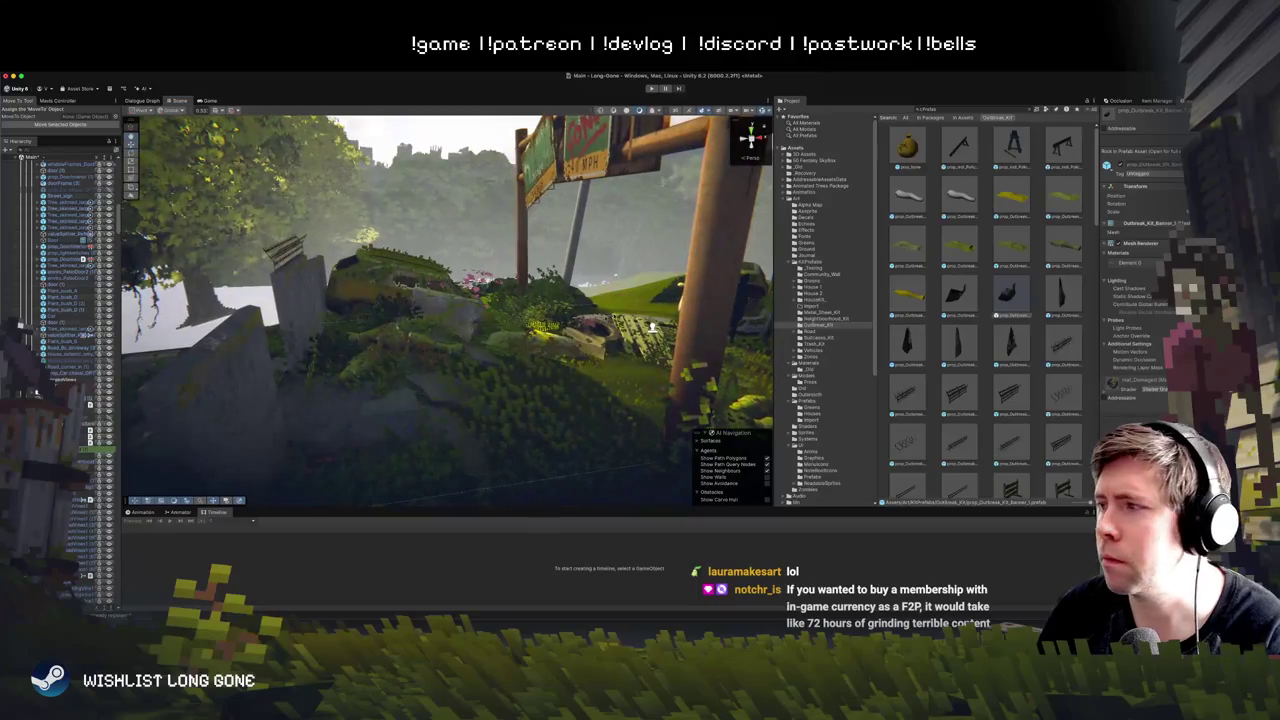
pyautogui.click(1013, 340)
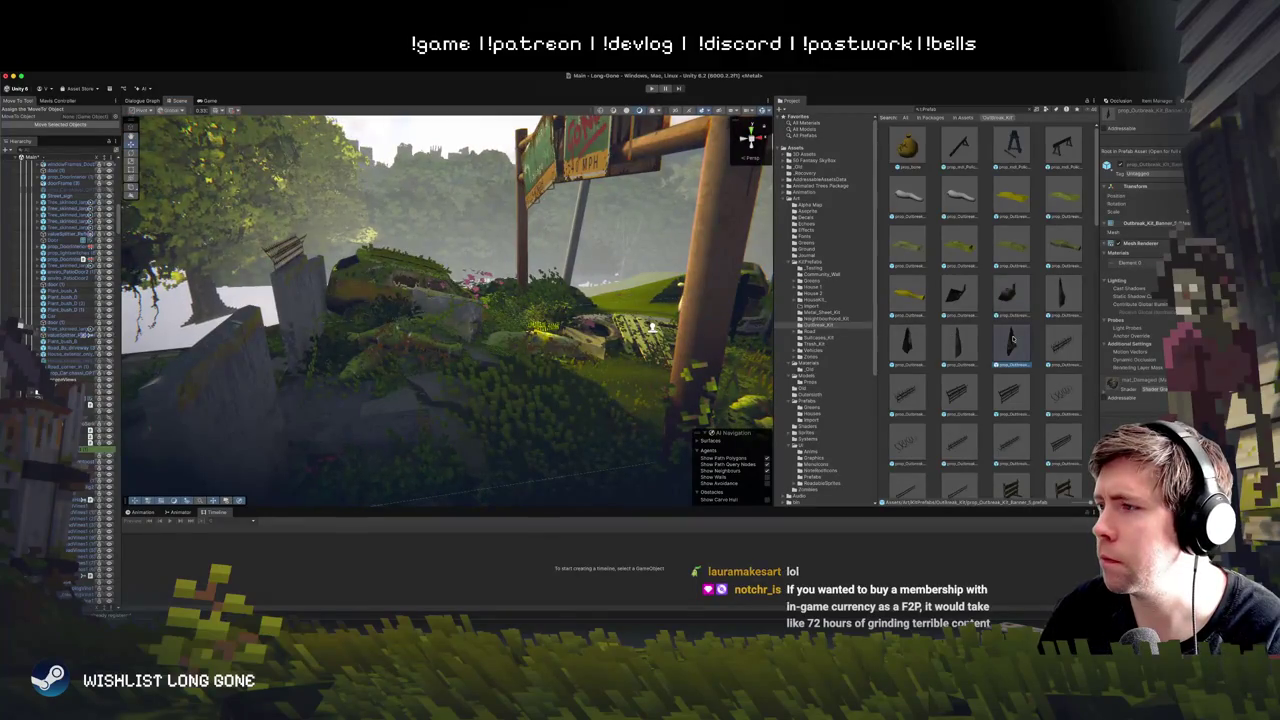
pyautogui.click(963, 343)
pyautogui.click(905, 345)
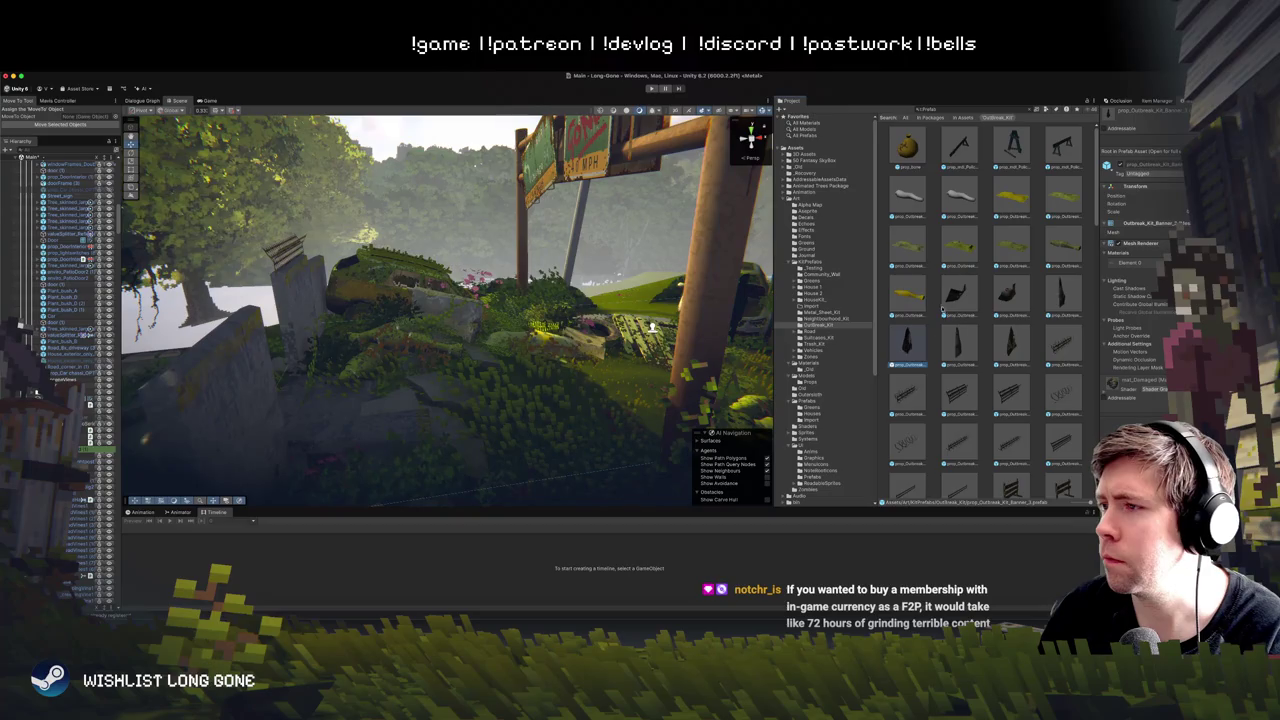
pyautogui.scroll(-2, 990, 405)
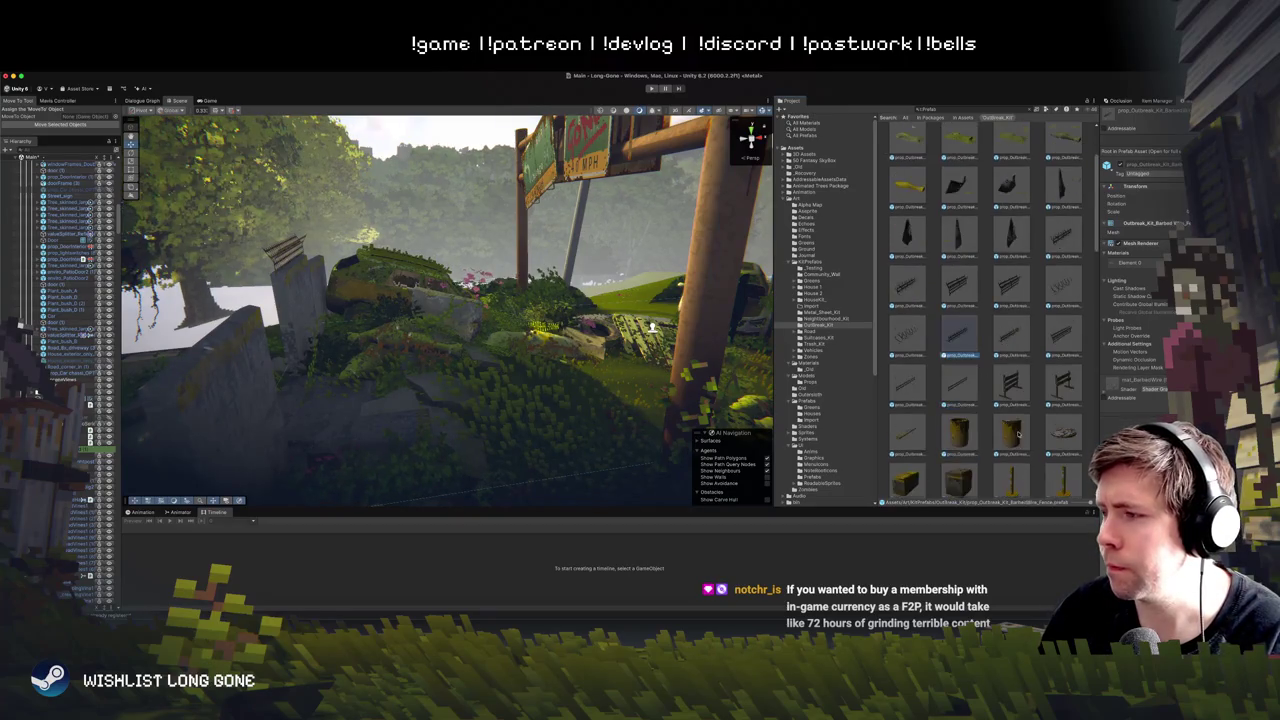
pyautogui.click(1005, 390)
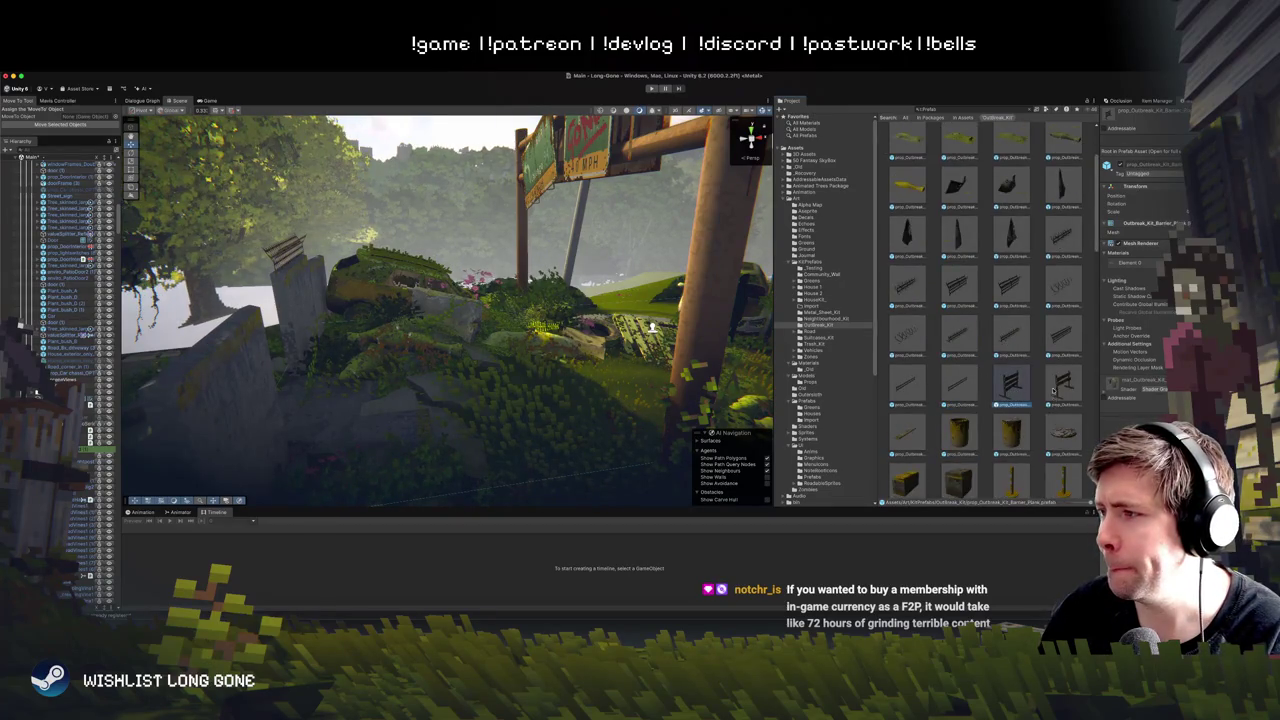
pyautogui.scroll(-3, 988, 432)
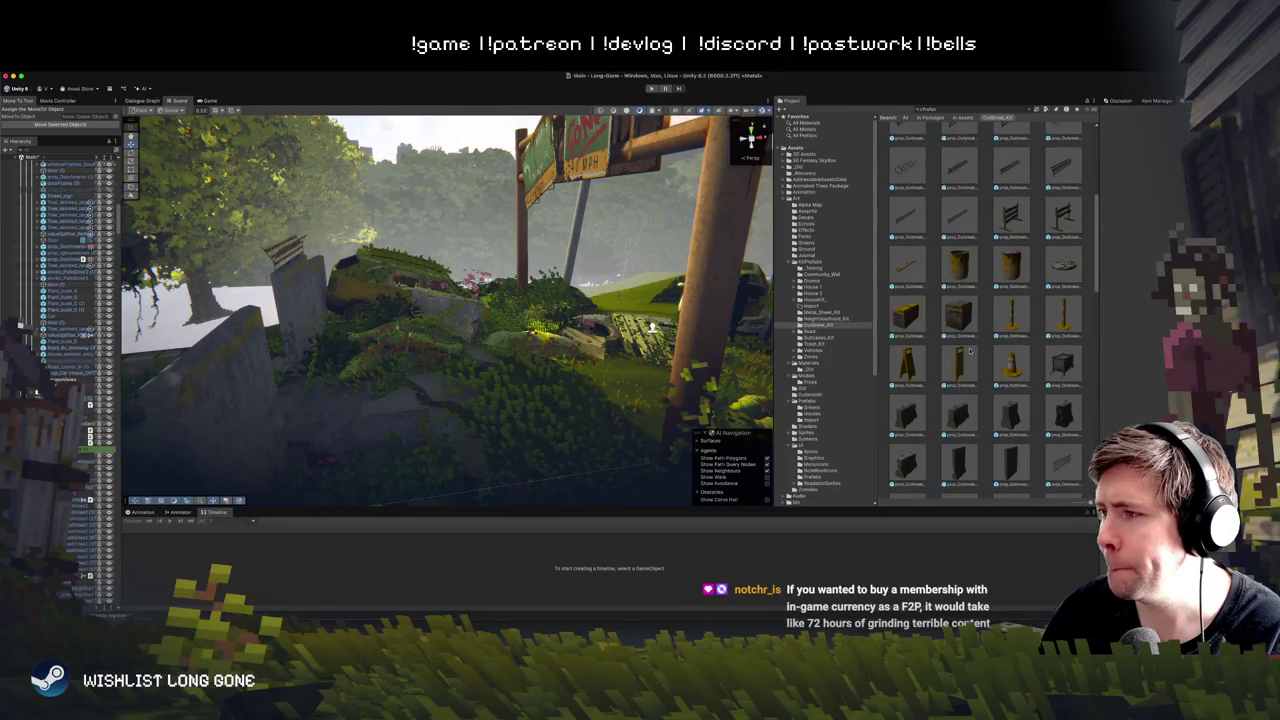
pyautogui.click(1013, 365)
pyautogui.scroll(-5, 992, 414)
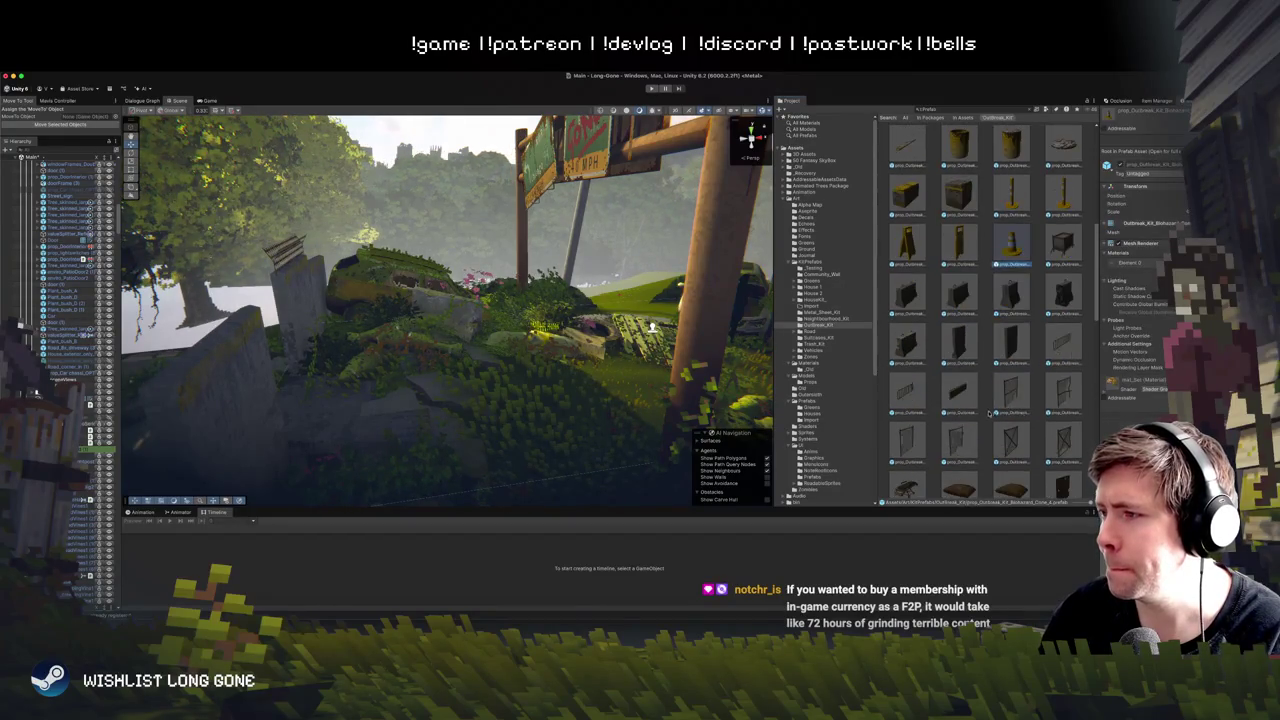
# Step: Inspect the Fence_C, Gurney, work light and lamp prefabs, scrolling on toward the tarps
pyautogui.click(1001, 248)
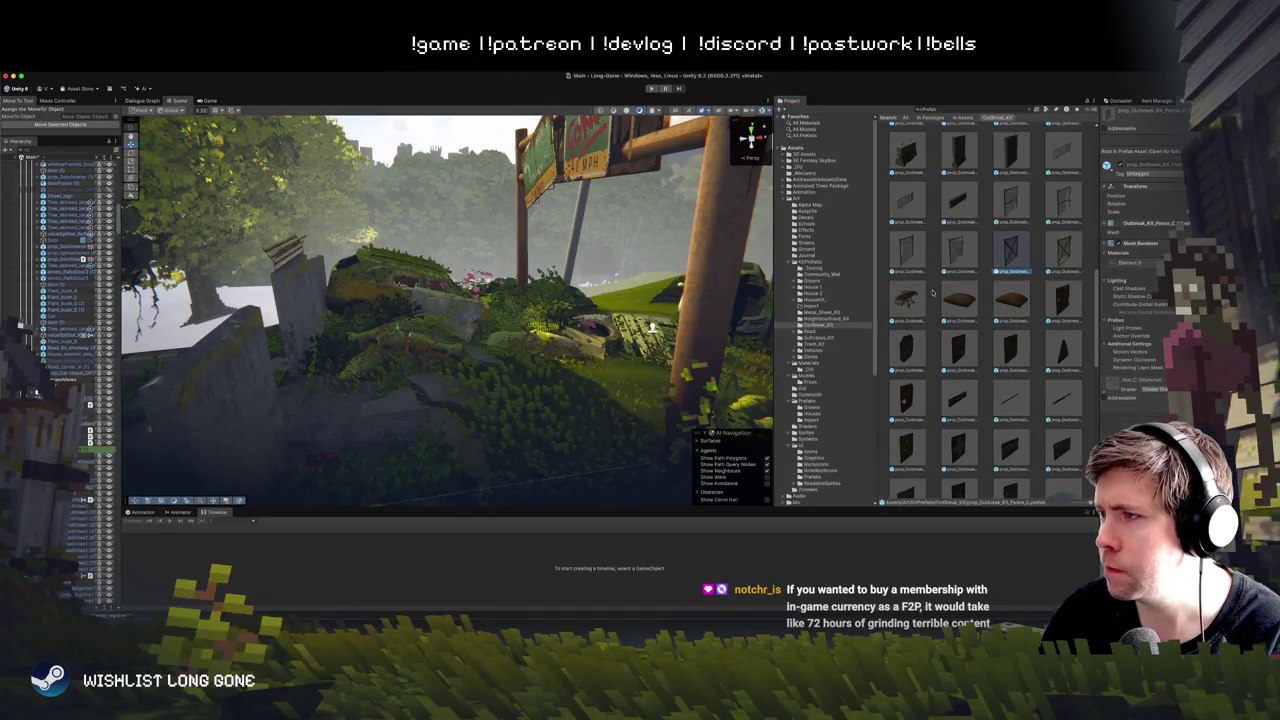
pyautogui.scroll(-5, 950, 320)
pyautogui.click(960, 365)
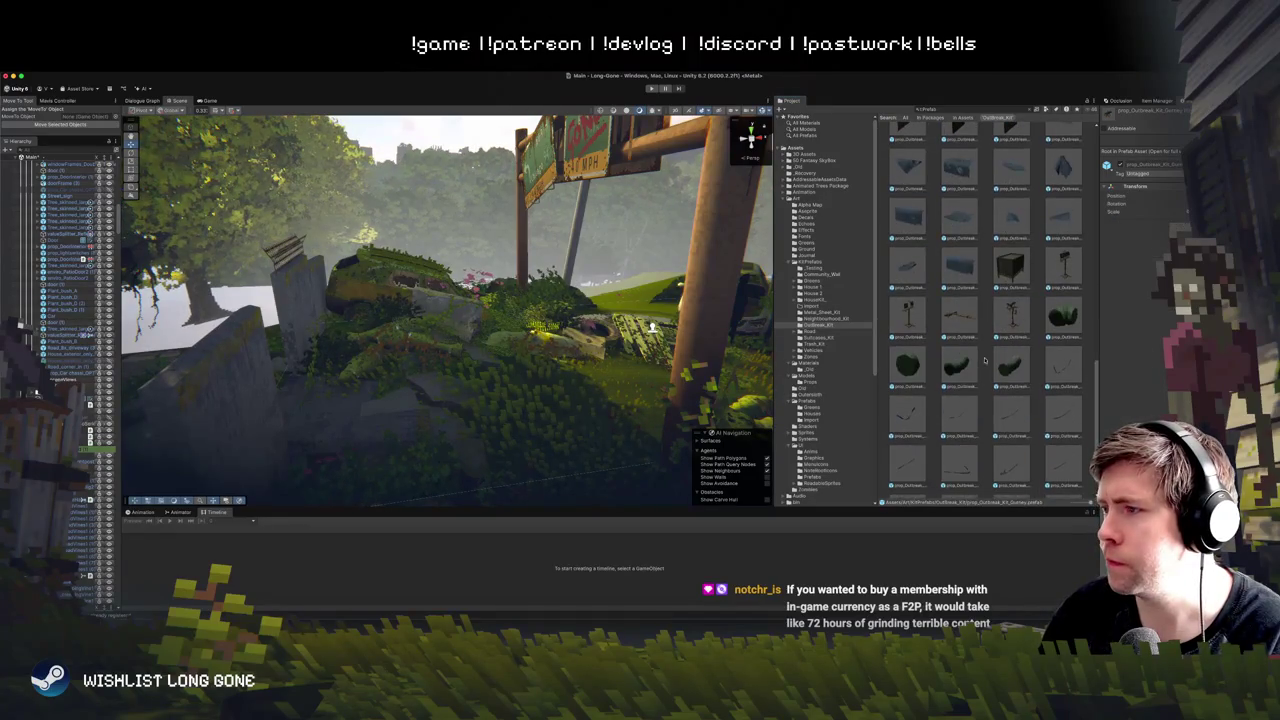
pyautogui.scroll(-3, 985, 365)
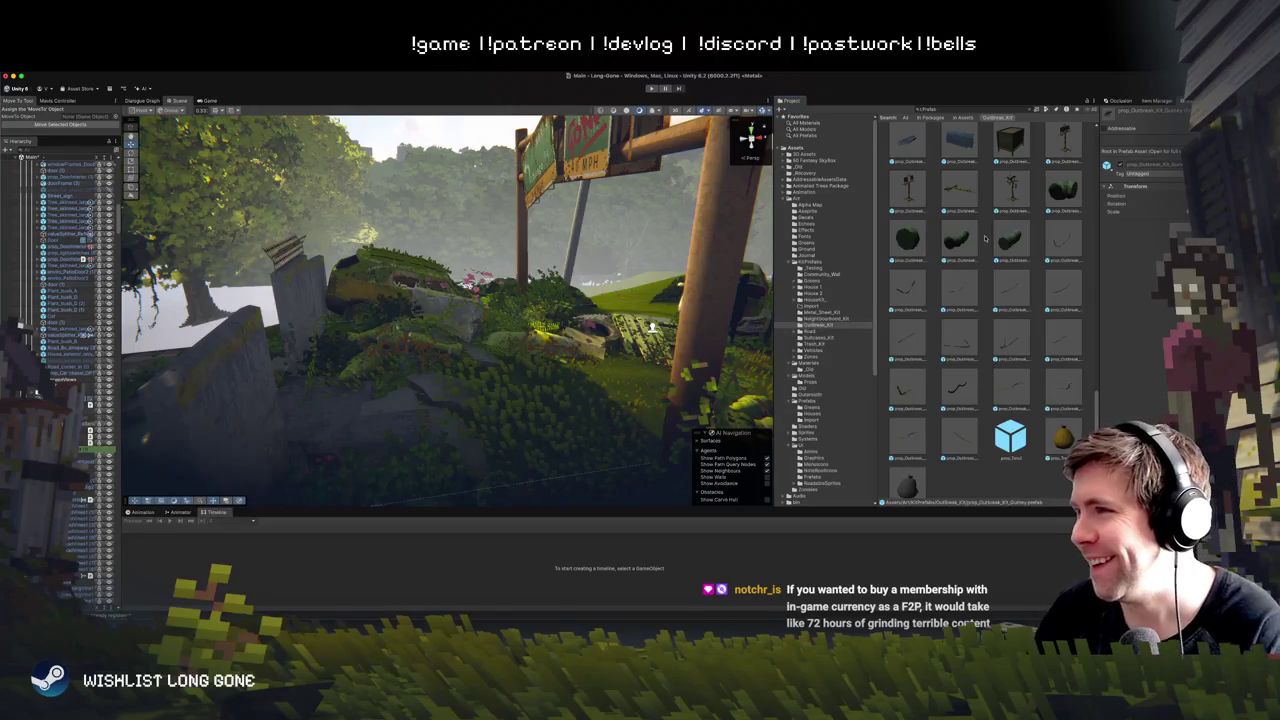
pyautogui.click(960, 188)
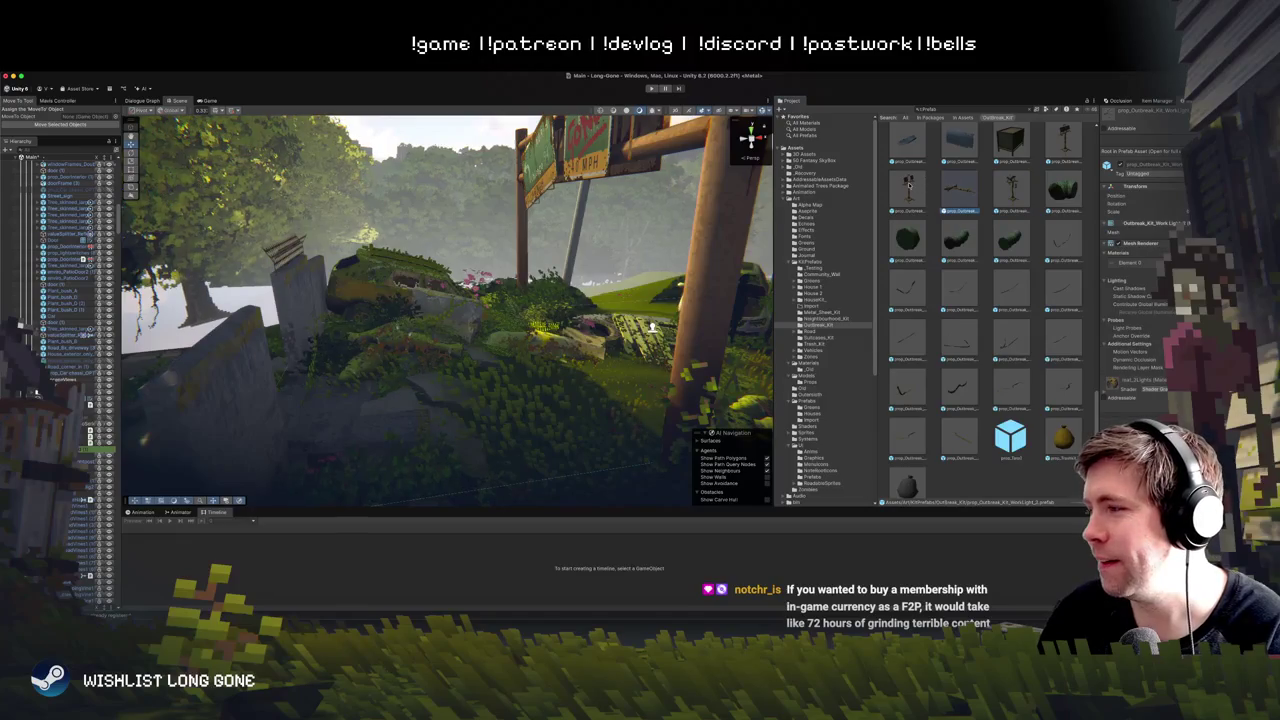
pyautogui.click(908, 188)
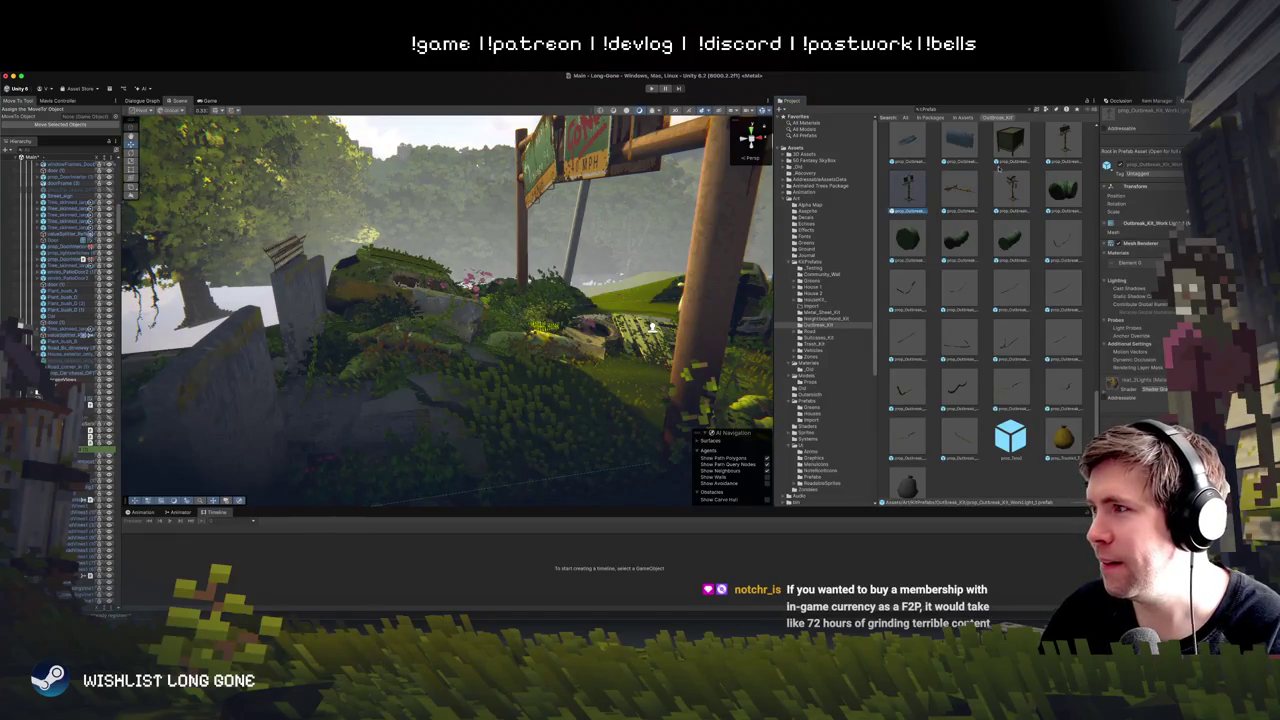
pyautogui.scroll(-5, 1000, 200)
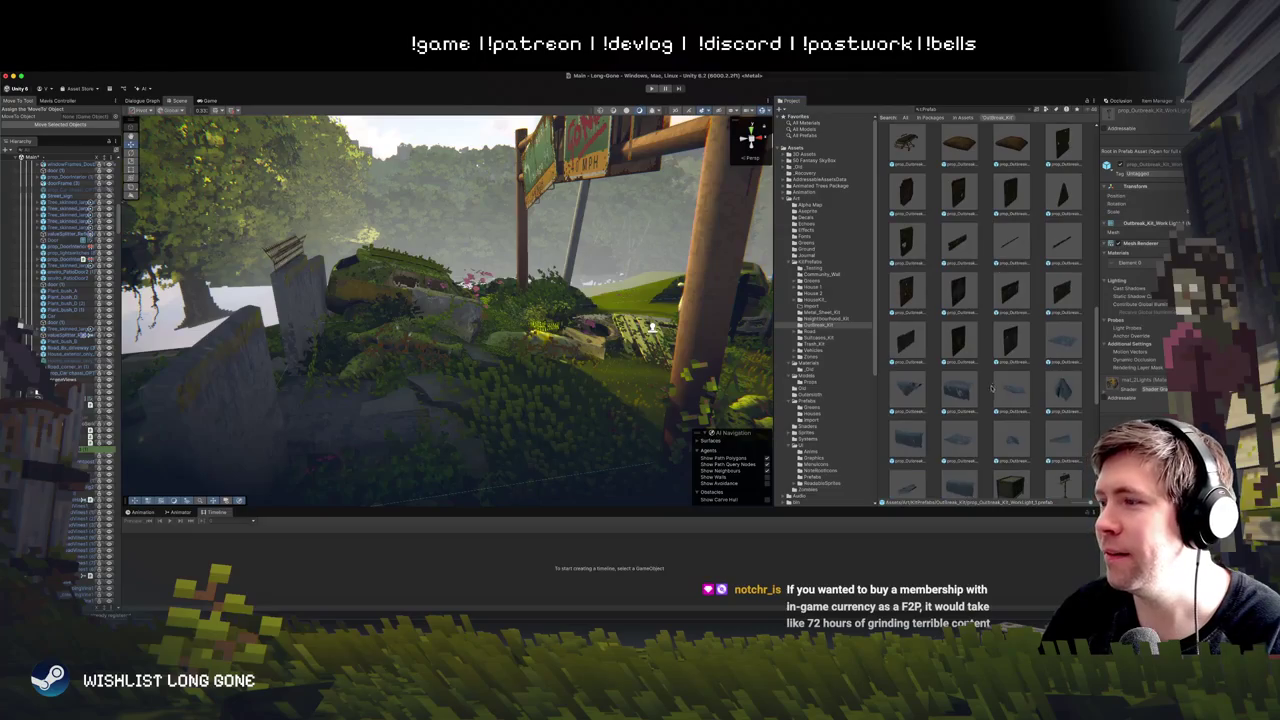
pyautogui.moveTo(620, 290)
pyautogui.mouseDown()
pyautogui.moveTo(686, 236)
pyautogui.moveTo(730, 250)
pyautogui.mouseUp()
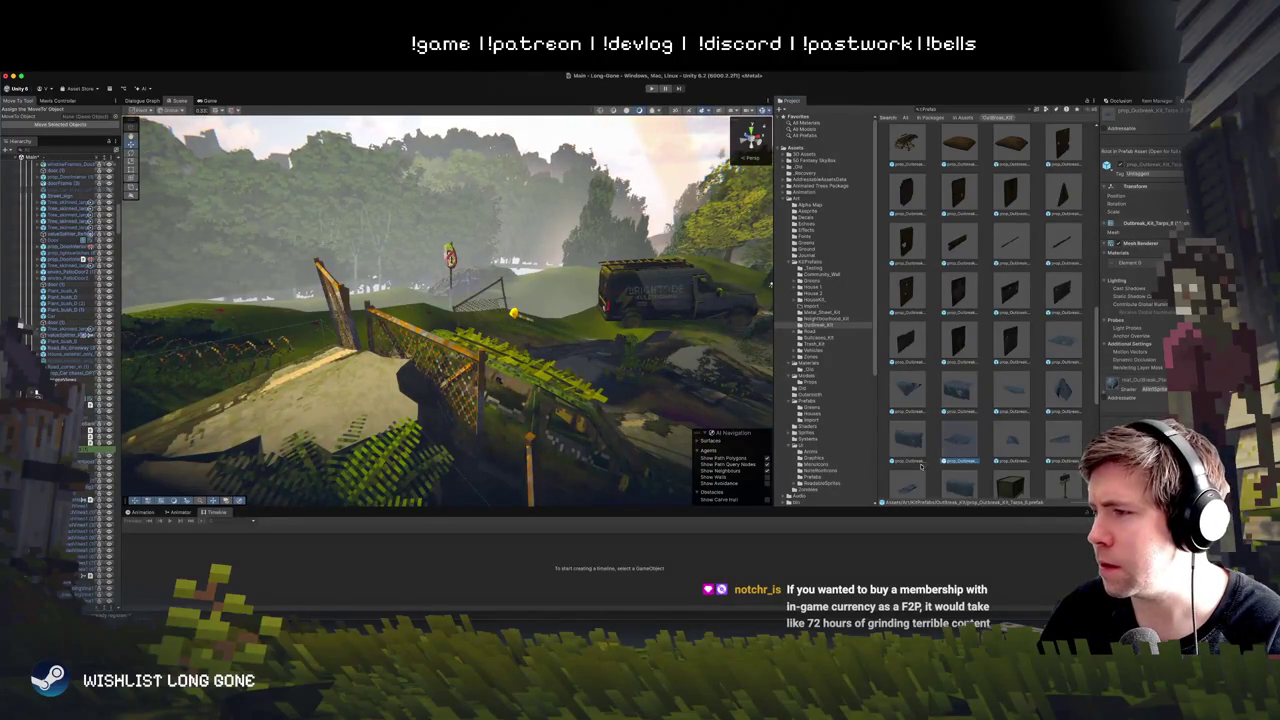
# Step: Place an Outbreak_Kit_Tarps_0 tarp in the scene and raise it onto the fence
pyautogui.click(918, 462)
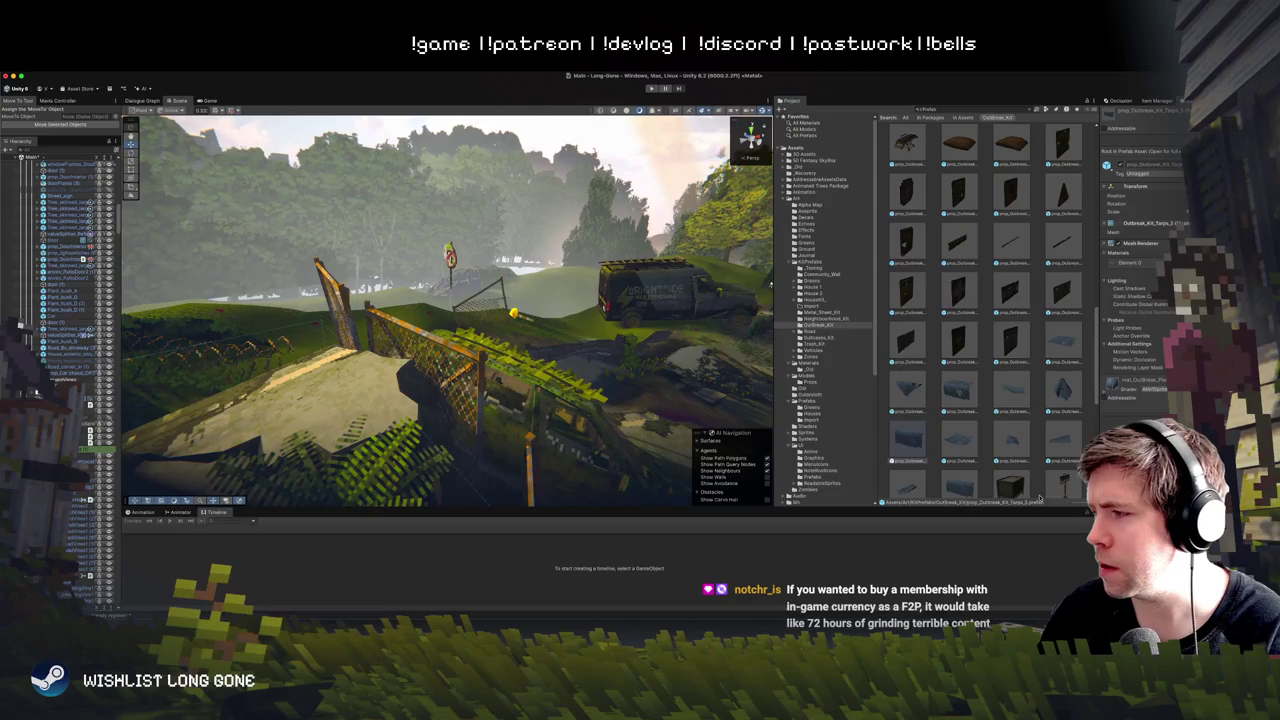
pyautogui.scroll(-1, 962, 489)
pyautogui.click(961, 489)
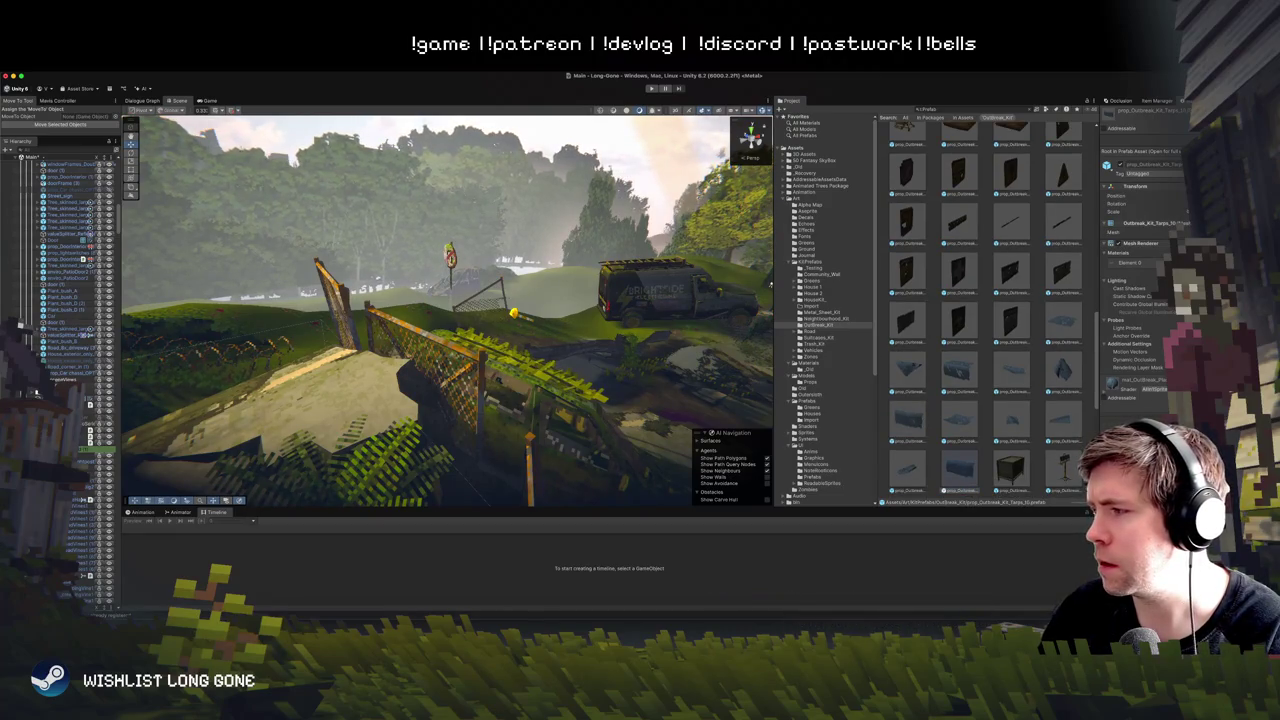
pyautogui.click(908, 420)
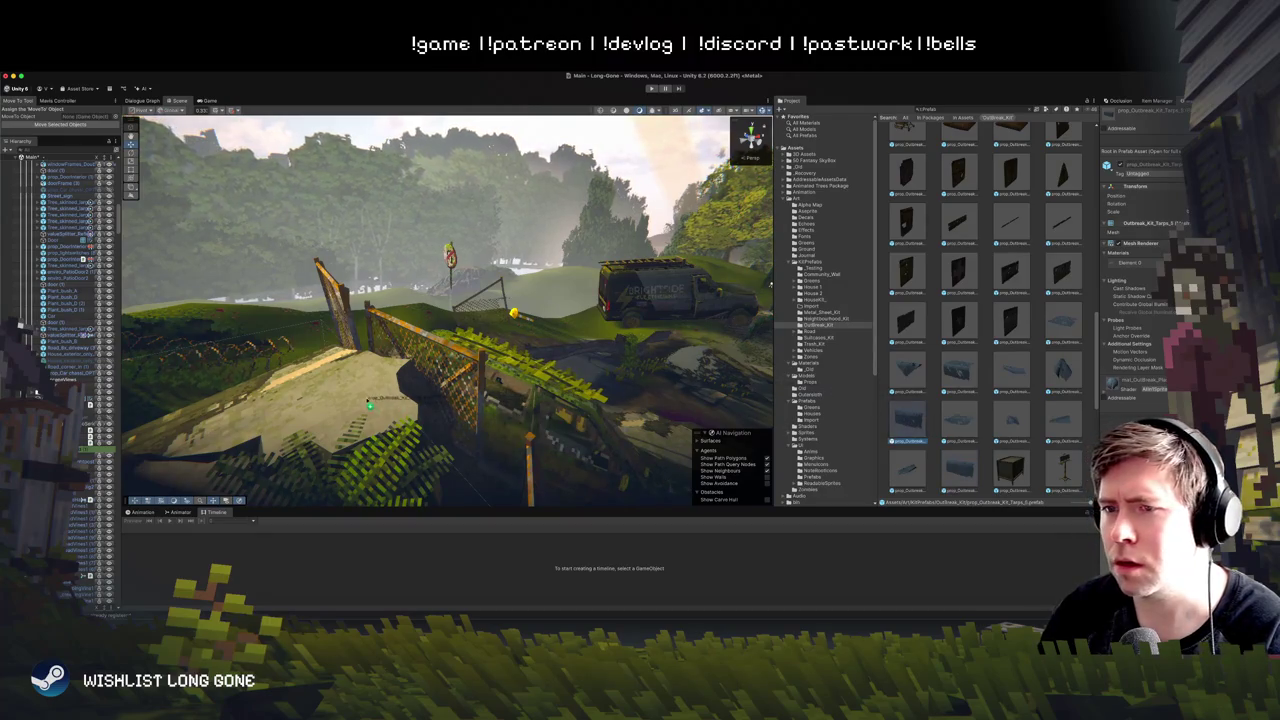
pyautogui.moveTo(405, 416); pyautogui.dragTo(388, 385)
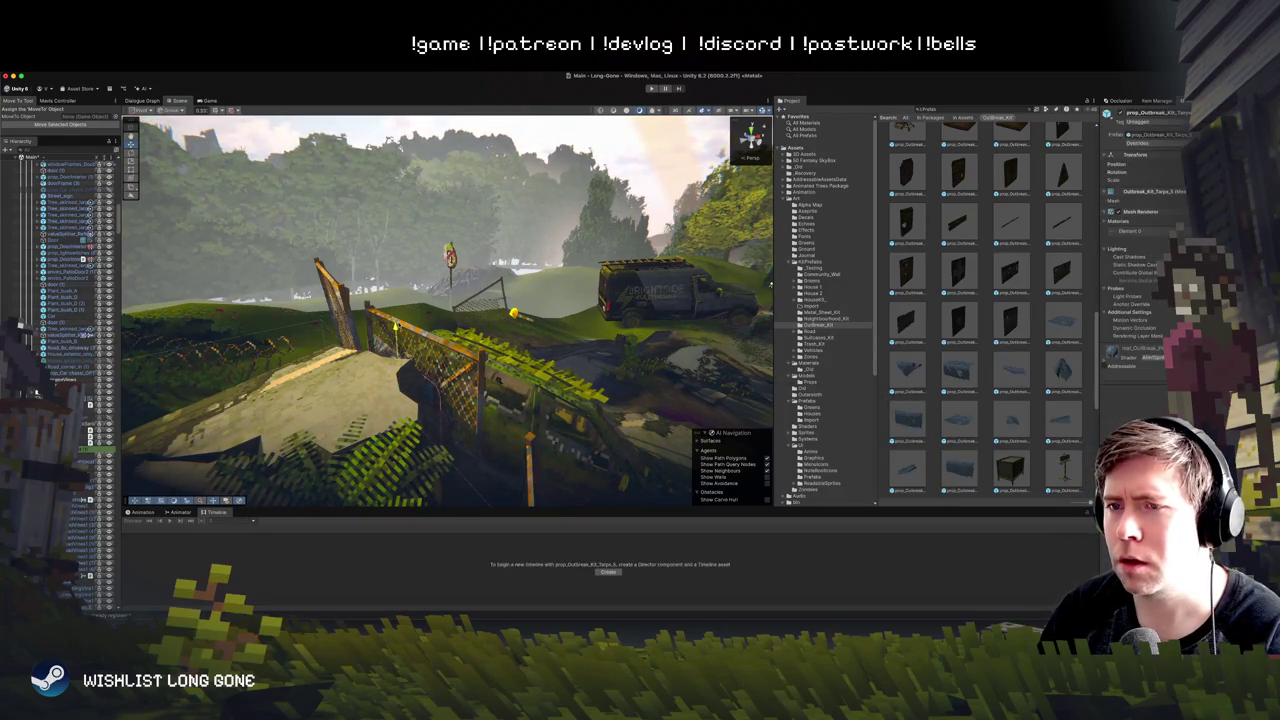
pyautogui.moveTo(395, 326)
pyautogui.mouseDown()
pyautogui.moveTo(392, 287)
pyautogui.moveTo(408, 318)
pyautogui.moveTo(428, 305)
pyautogui.mouseUp()
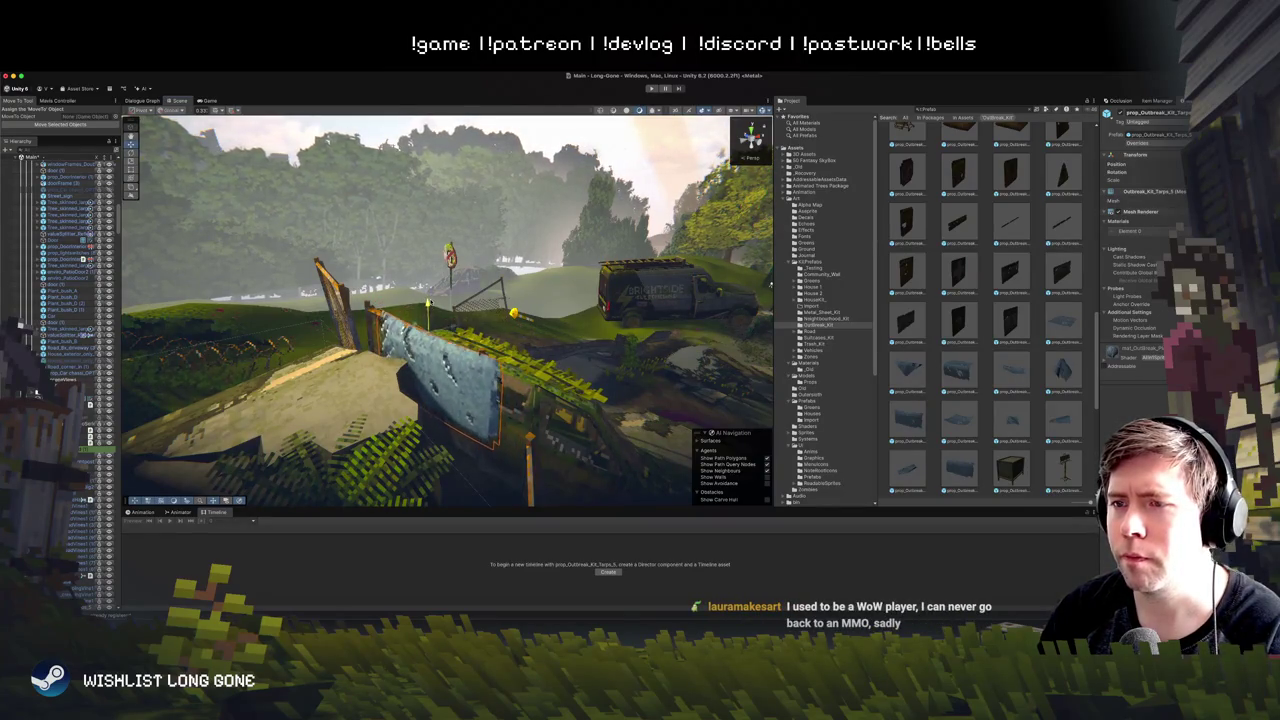
# Step: Shift the tarp left and angle it, then view the fence's far side
pyautogui.moveTo(428, 302); pyautogui.dragTo(405, 318)
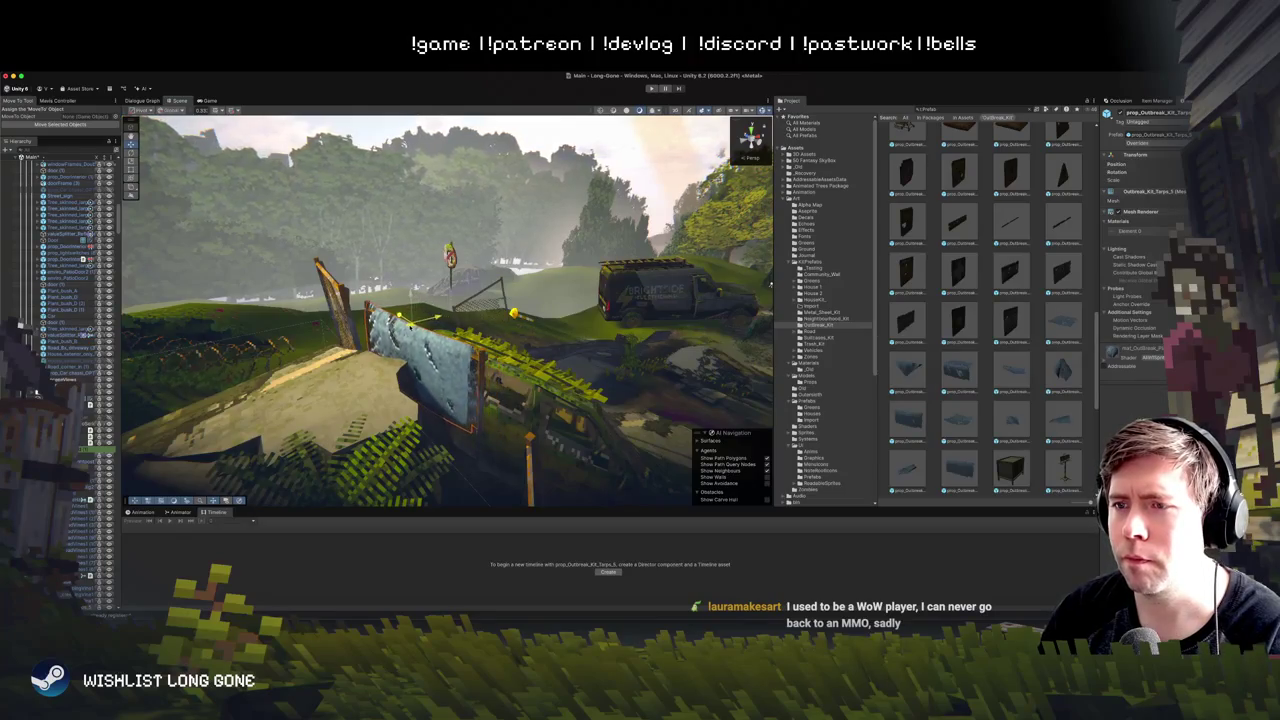
pyautogui.click(531, 143)
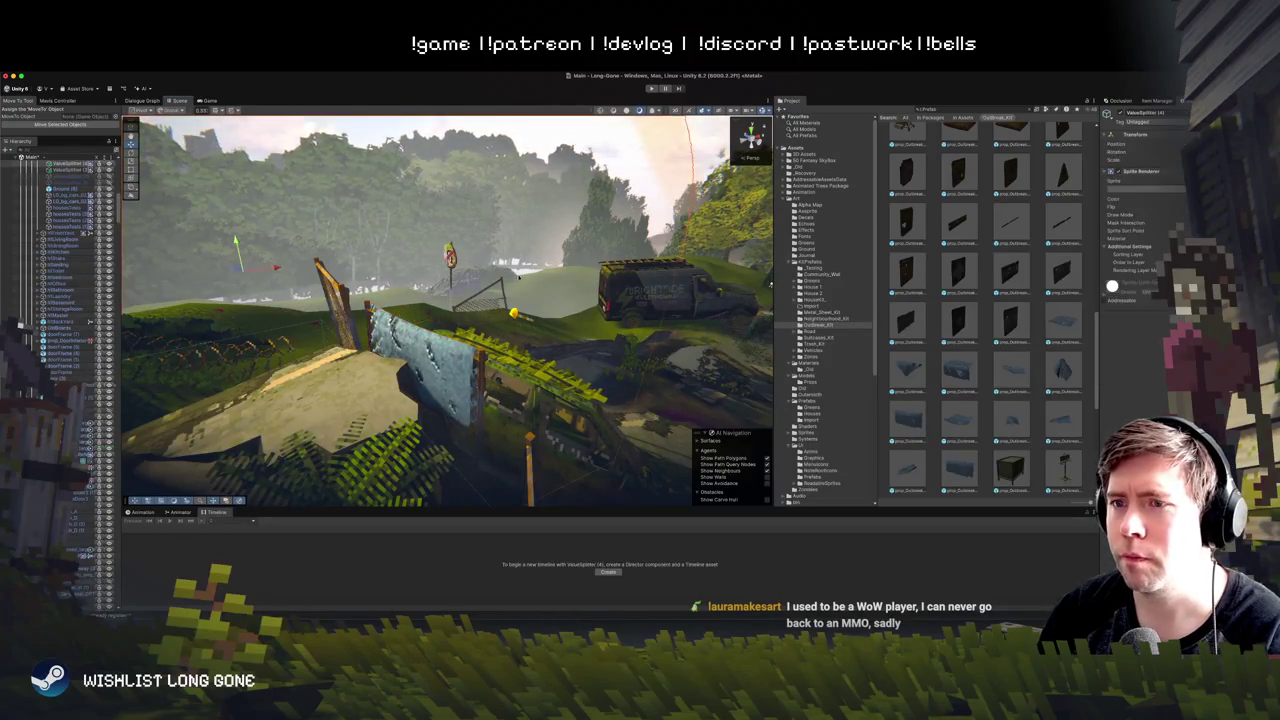
pyautogui.moveTo(531, 143); pyautogui.dragTo(340, 316)
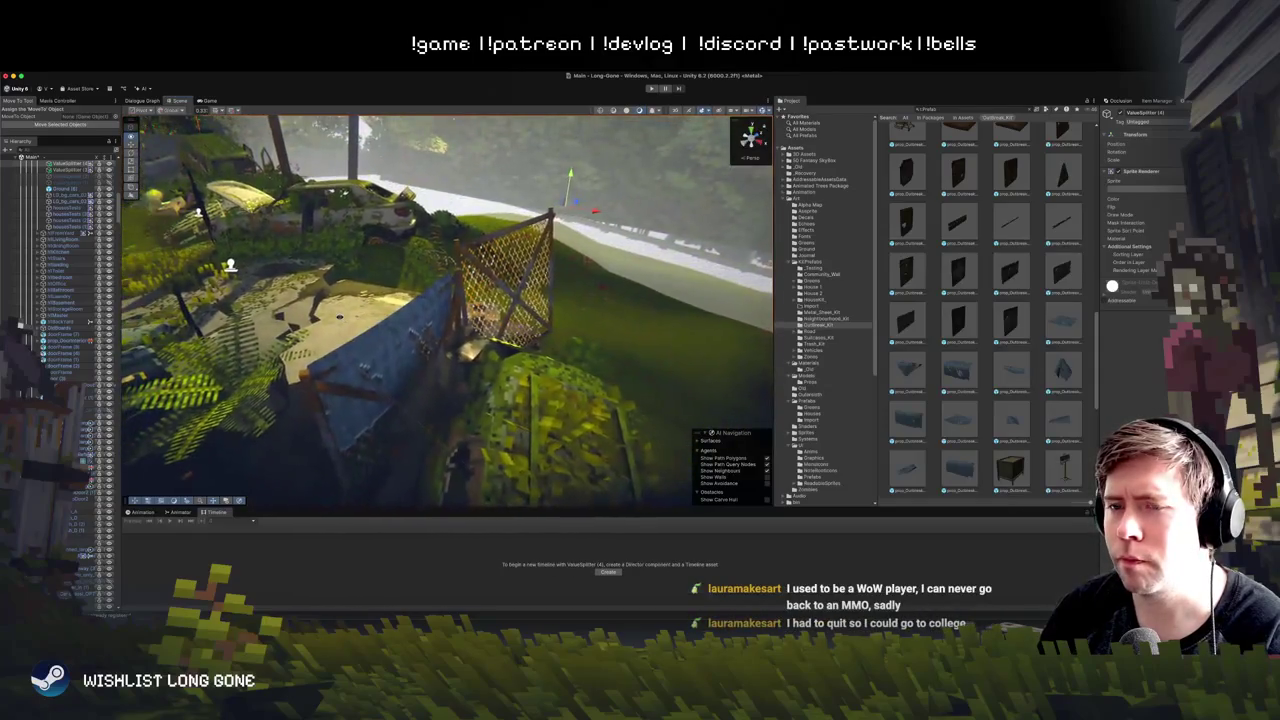
# Step: Reselect the blue tarp with the move tool, check it up close, and start Play mode
pyautogui.click(468, 300)
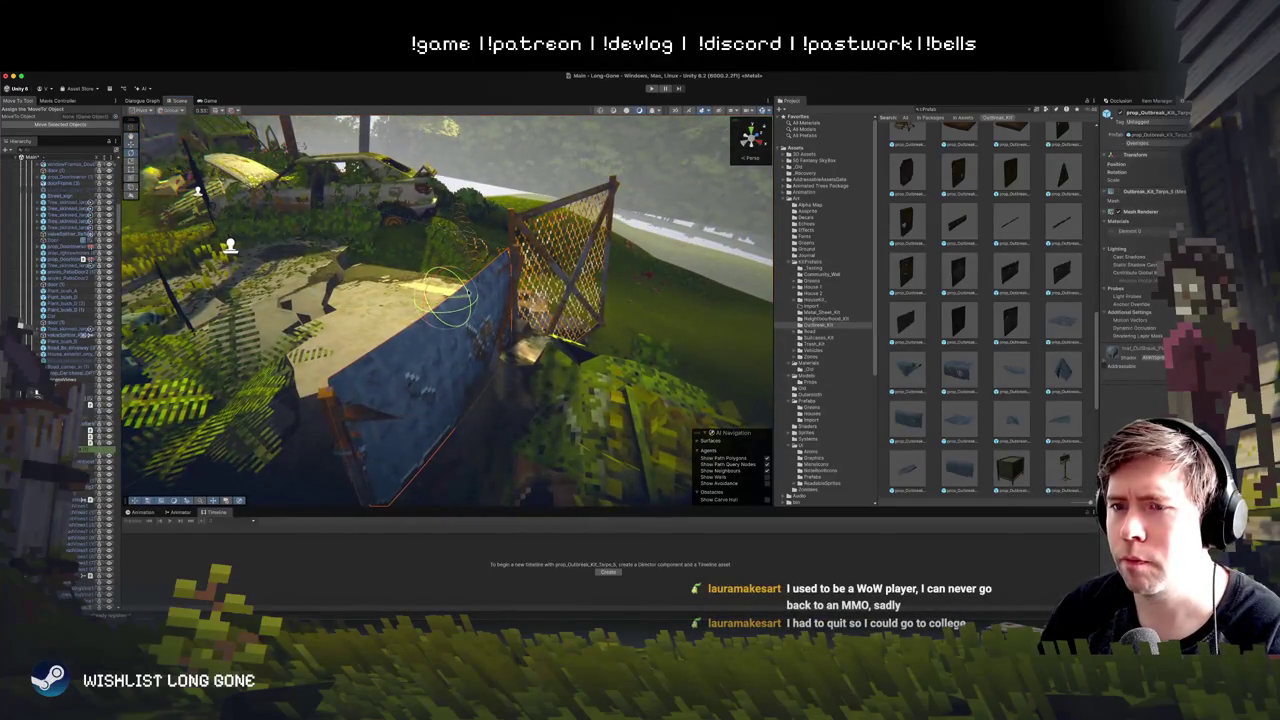
pyautogui.press('w')
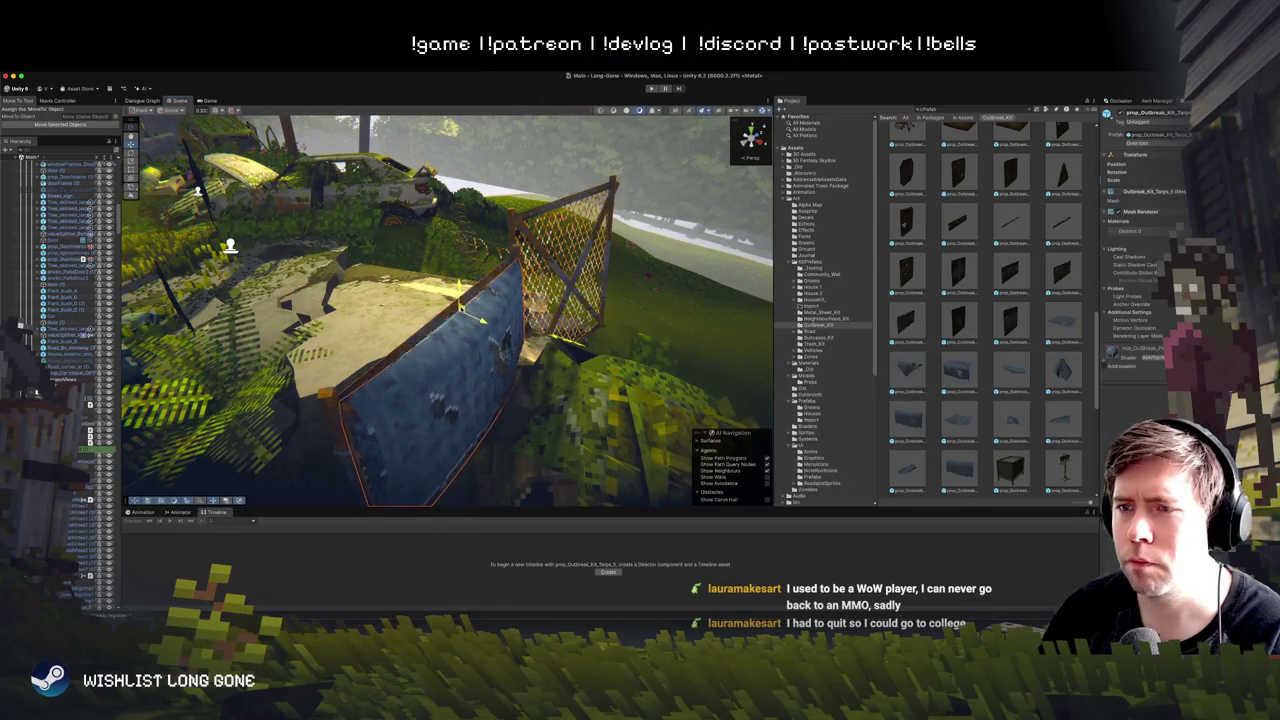
pyautogui.moveTo(560, 335)
pyautogui.mouseDown()
pyautogui.moveTo(578, 358)
pyautogui.moveTo(571, 223)
pyautogui.moveTo(545, 351)
pyautogui.moveTo(553, 275)
pyautogui.moveTo(555, 288)
pyautogui.mouseUp()
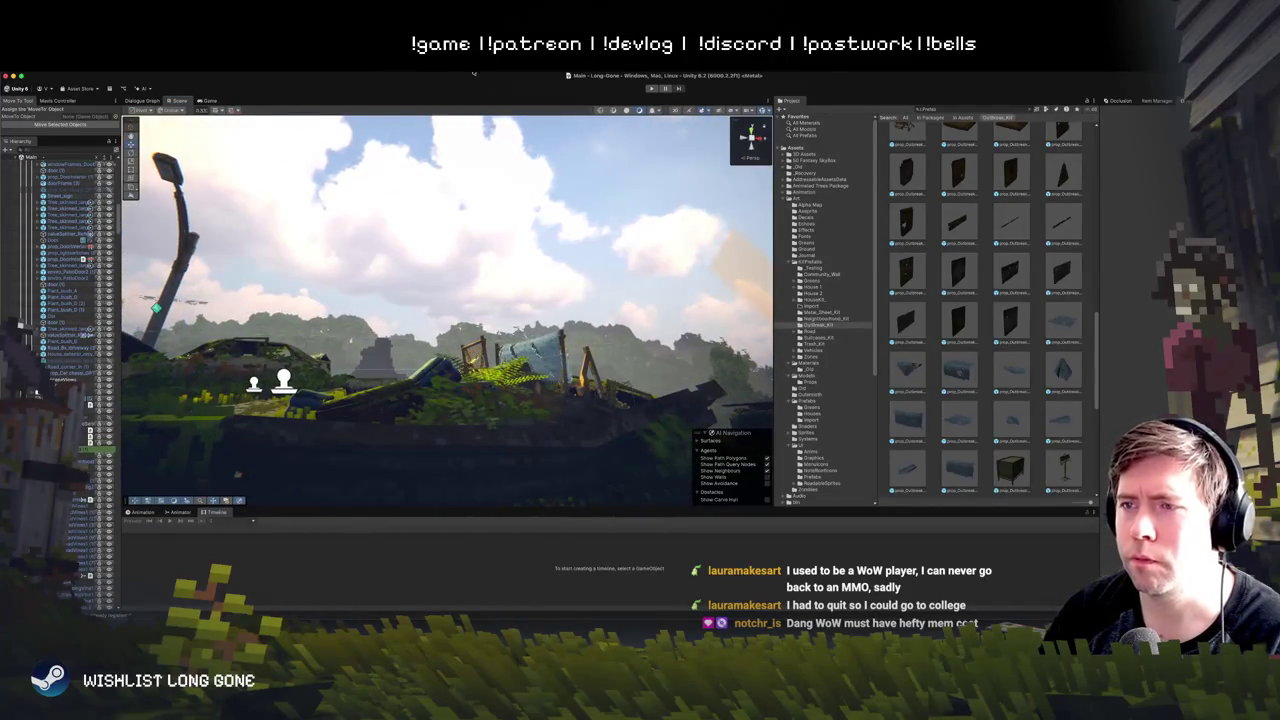
pyautogui.click(651, 89)
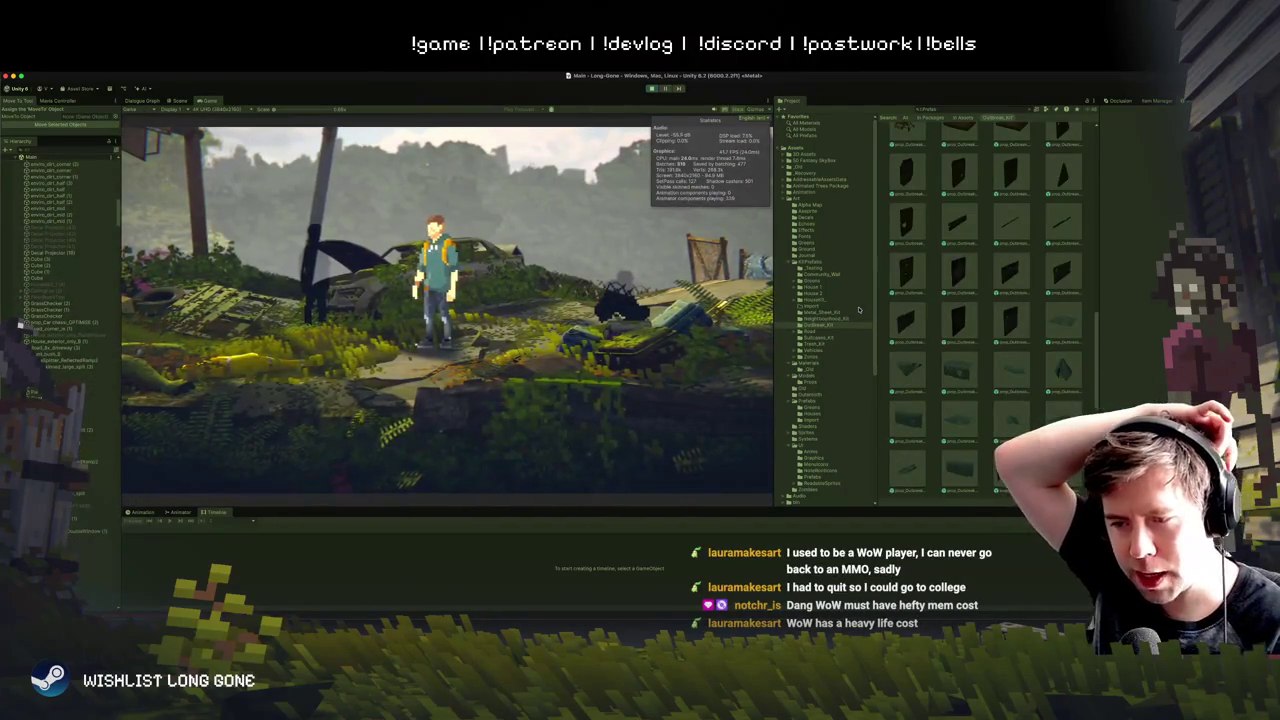
# Step: Walk the character left and right past the hillside wrecks, then stop Play mode
pyautogui.press('a')
pyautogui.press('d')
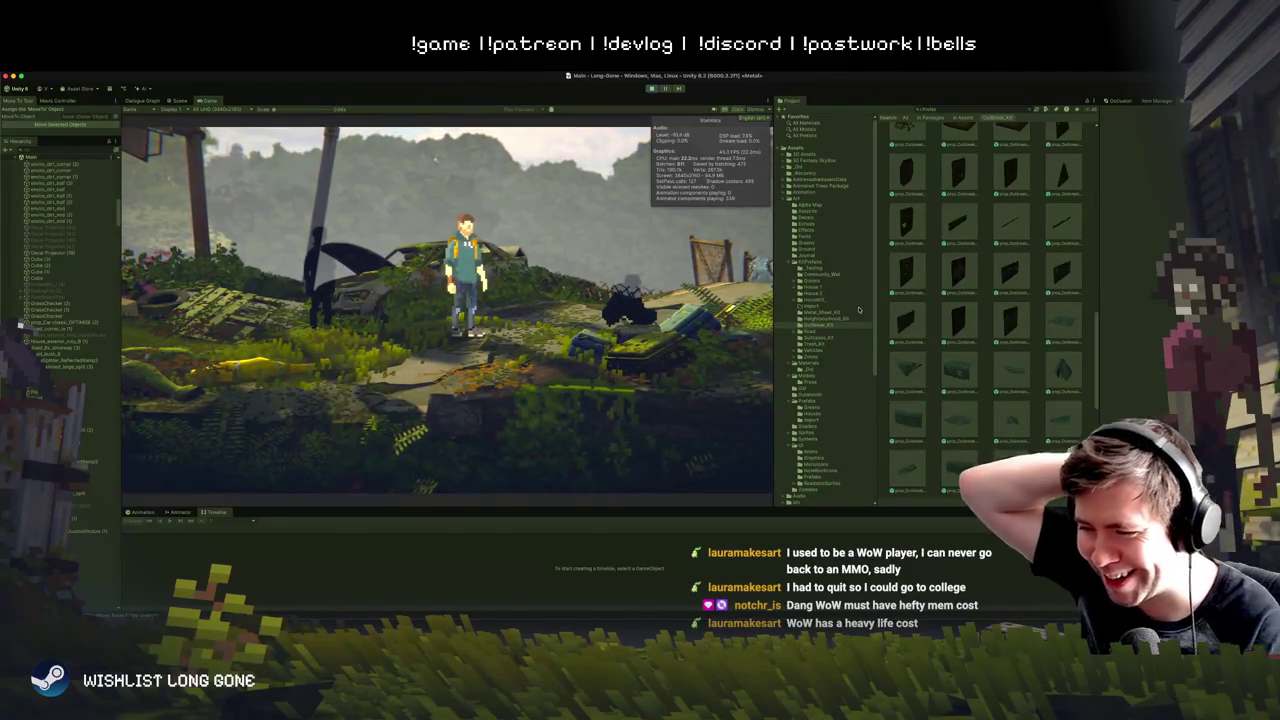
pyautogui.press('d')
pyautogui.press('d')
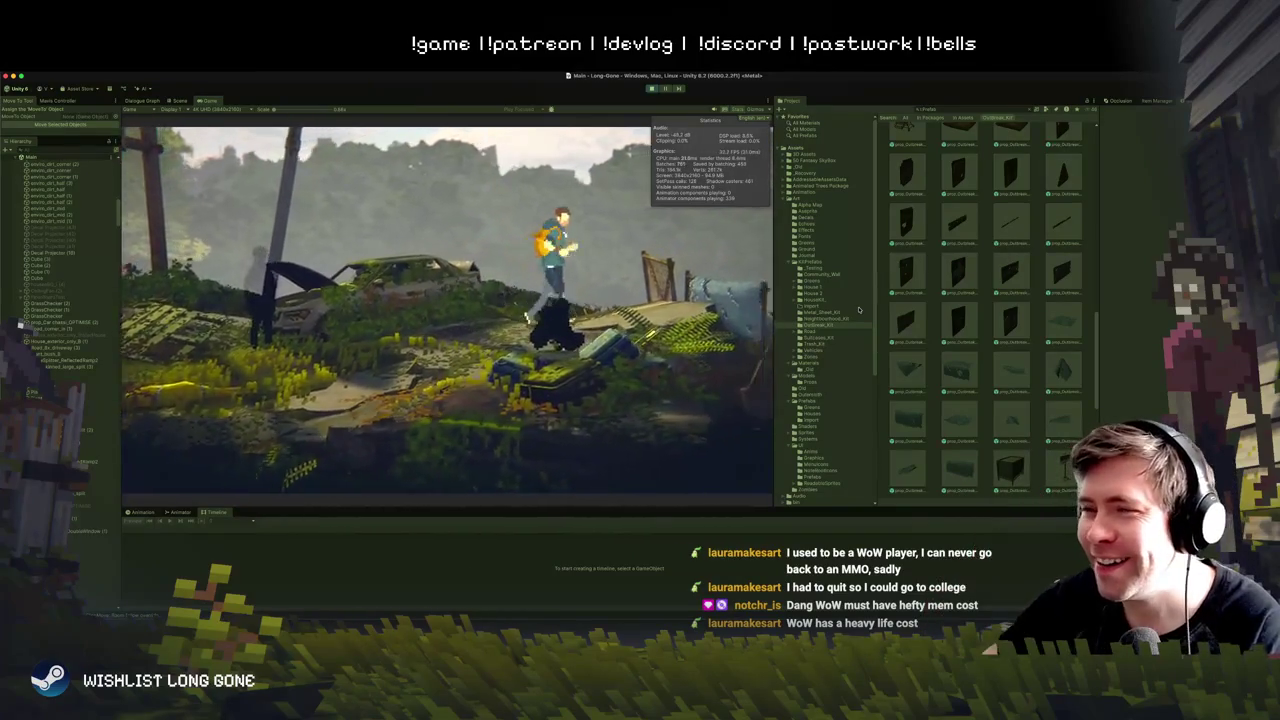
pyautogui.press('d')
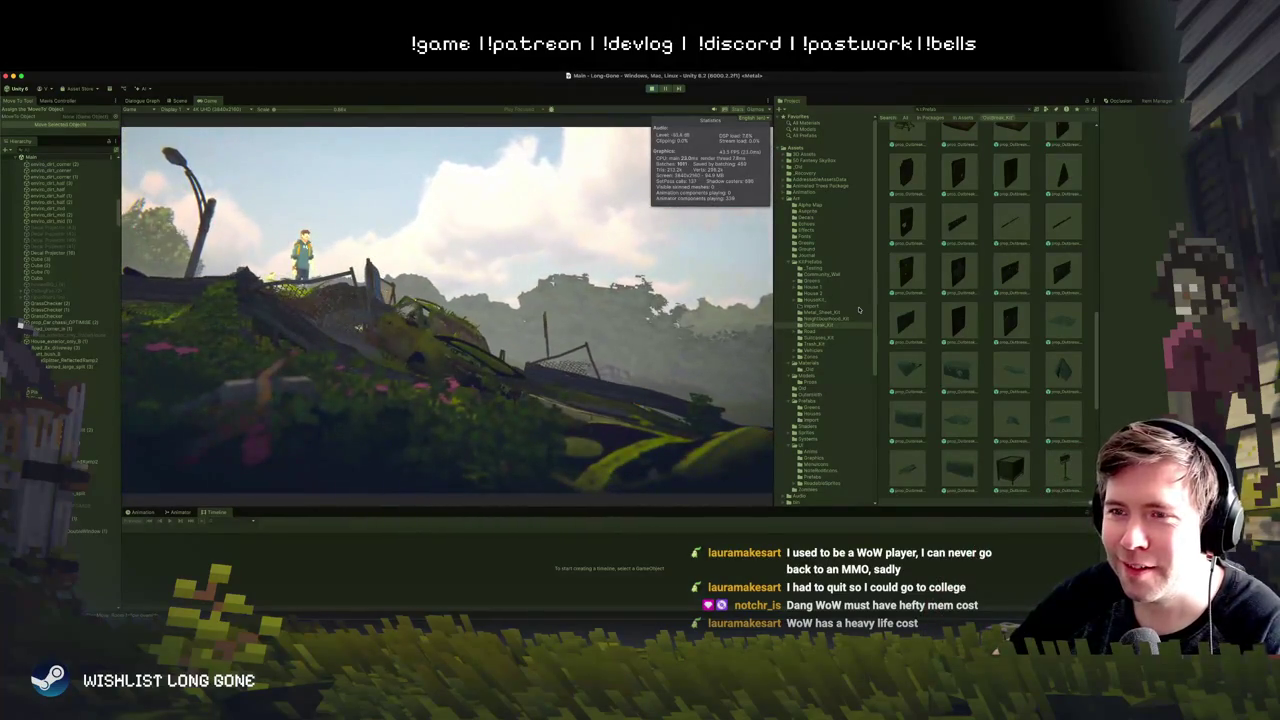
pyautogui.press('d')
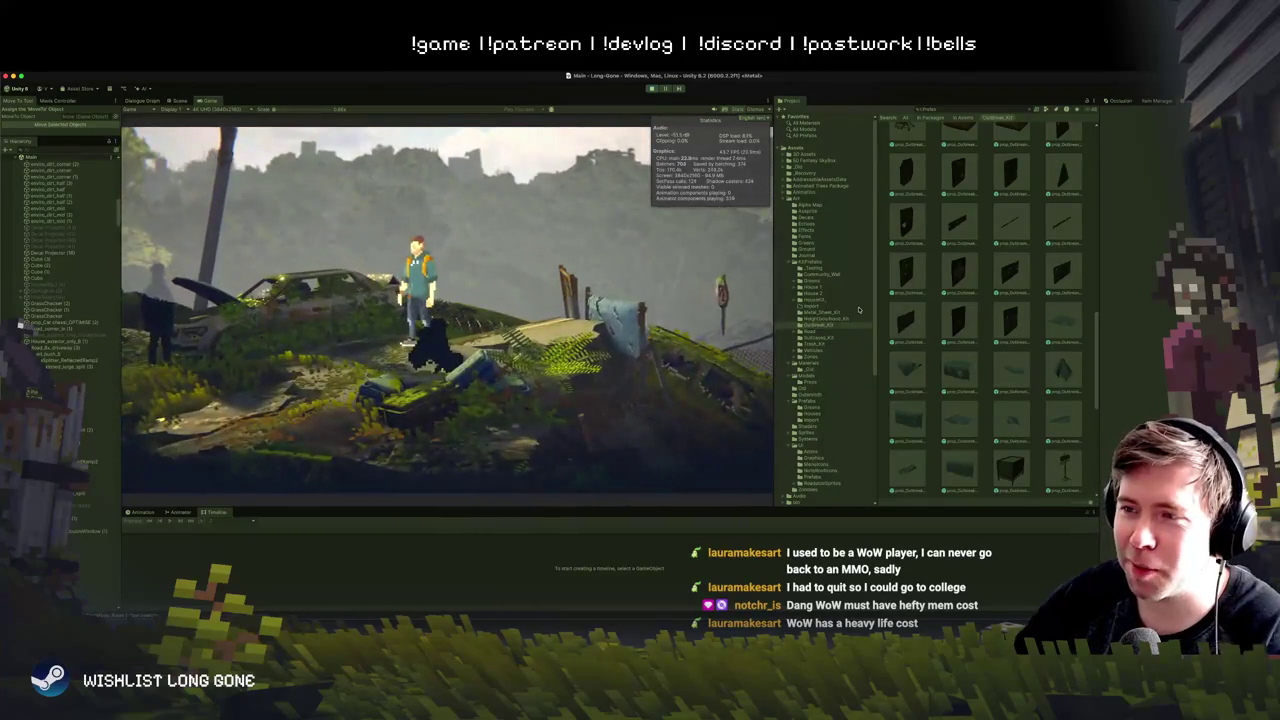
pyautogui.press('a')
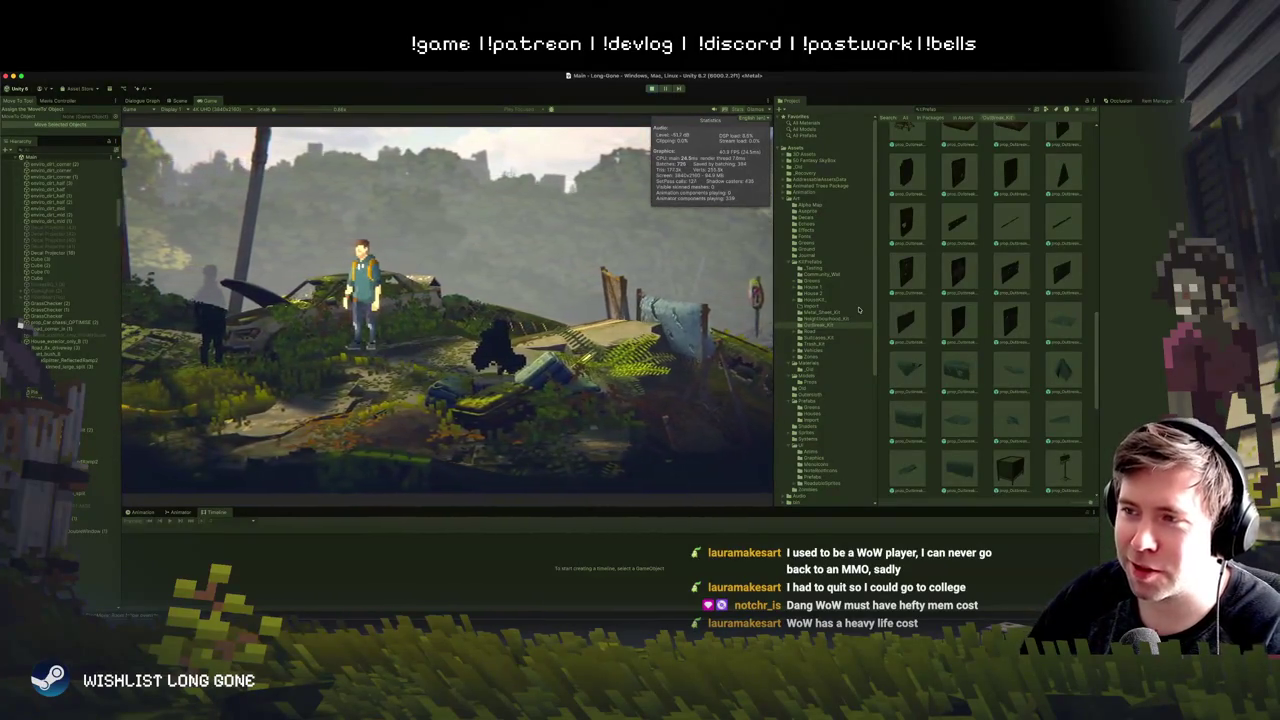
pyautogui.press('d')
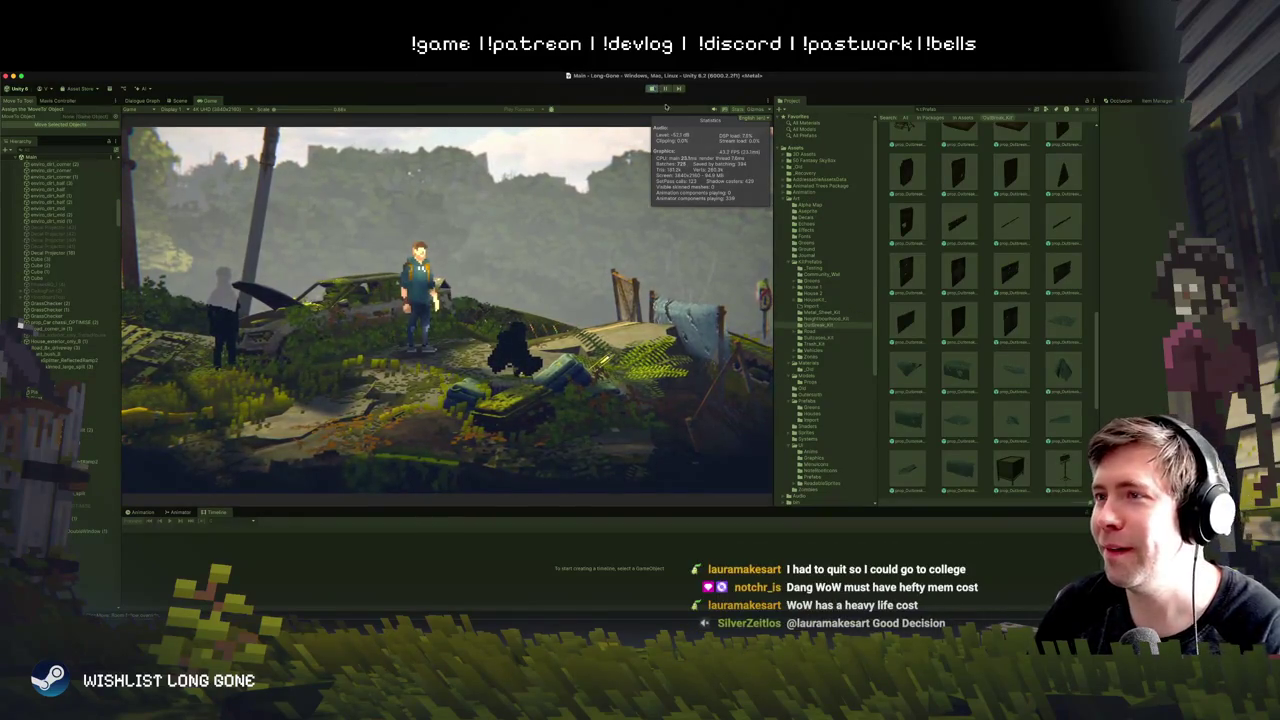
pyautogui.press('super+p')
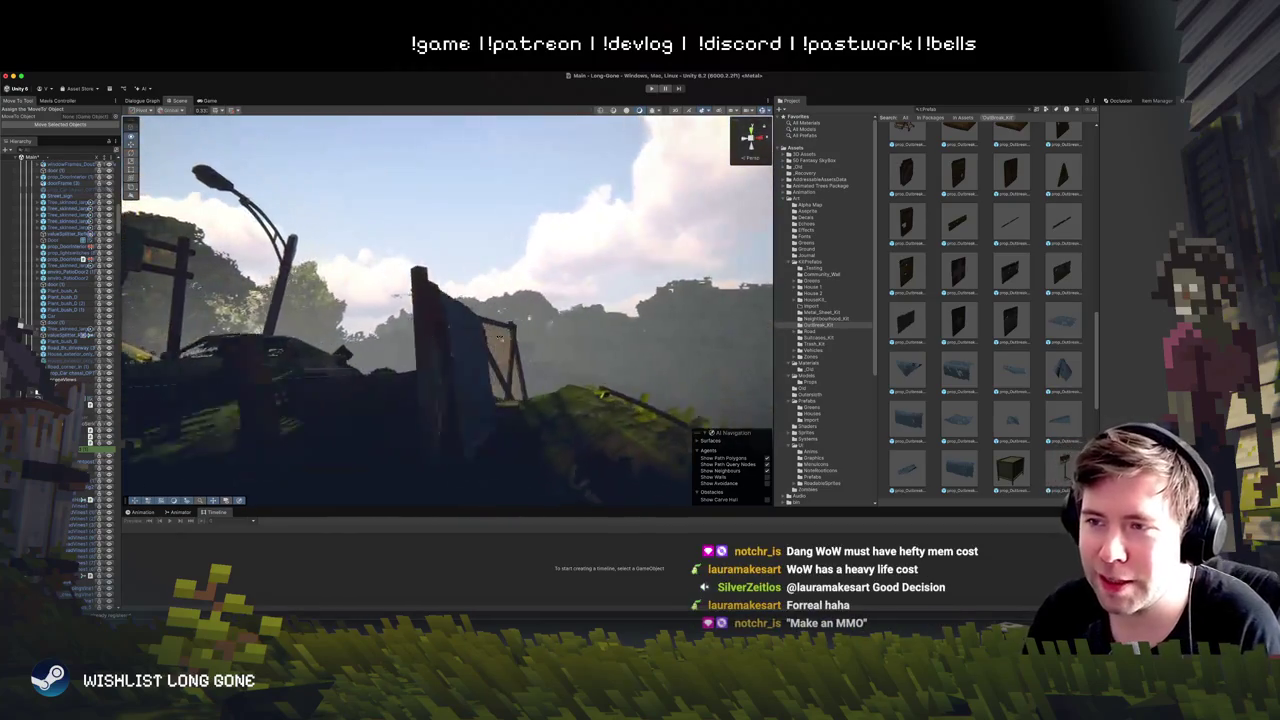
# Step: Select the tarp on the fence, frame it in view, and orbit around it
pyautogui.click(562, 326)
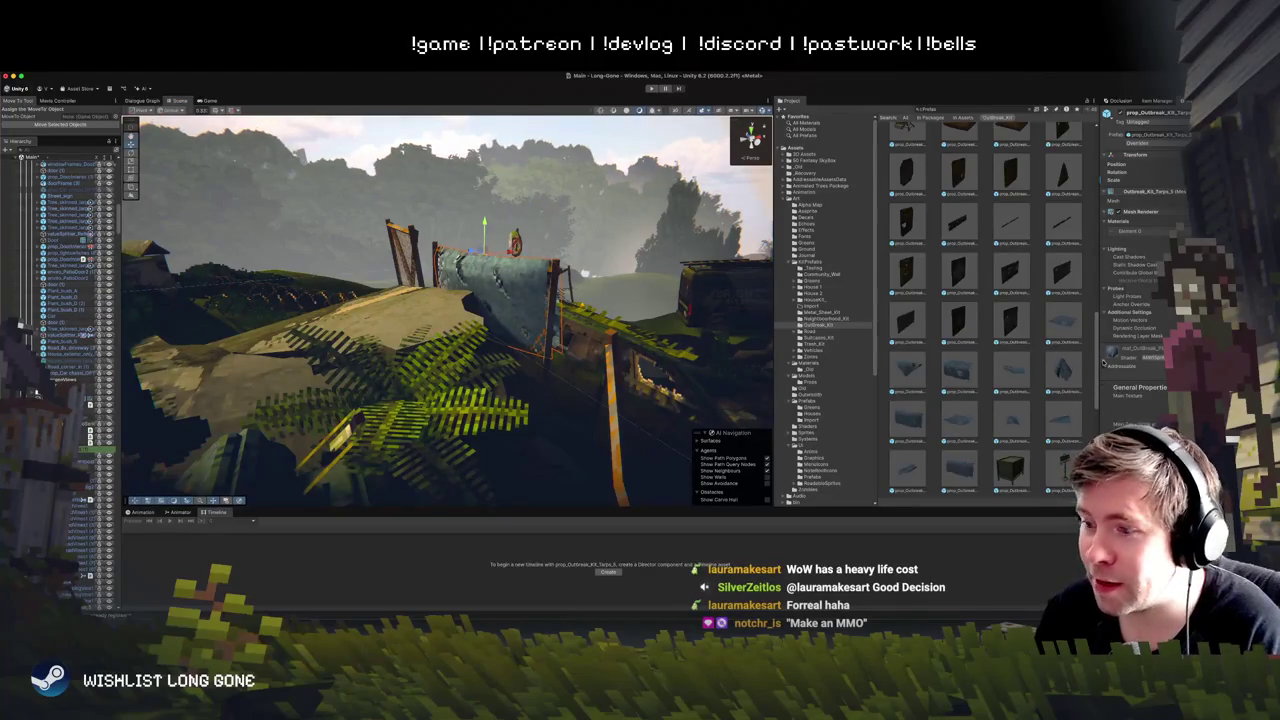
pyautogui.scroll(-5, 1163, 392)
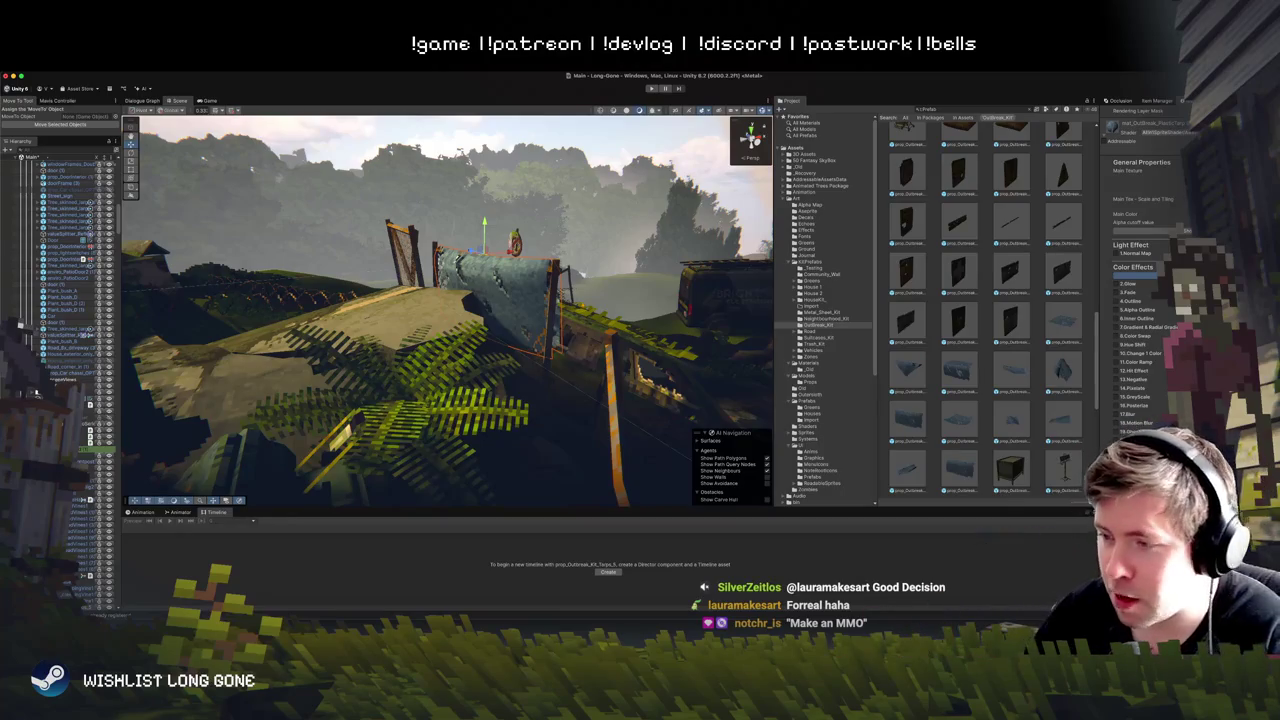
pyautogui.scroll(-5, 1150, 300)
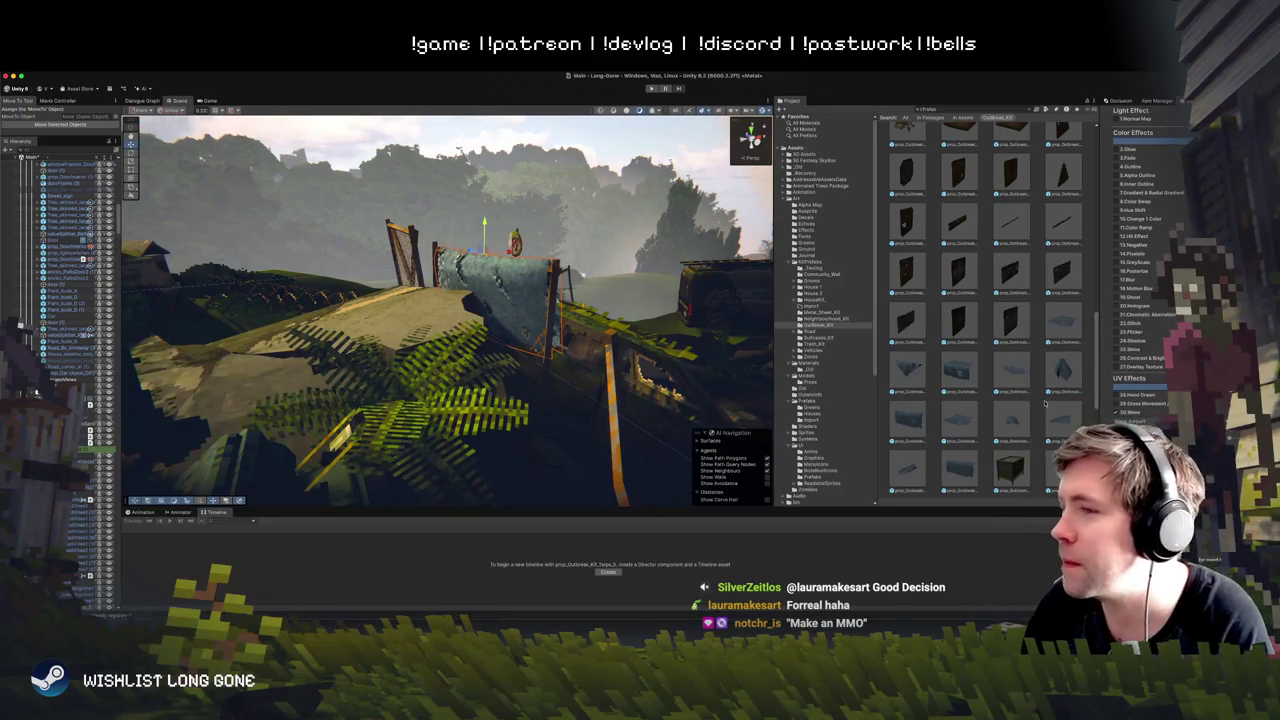
pyautogui.press('f')
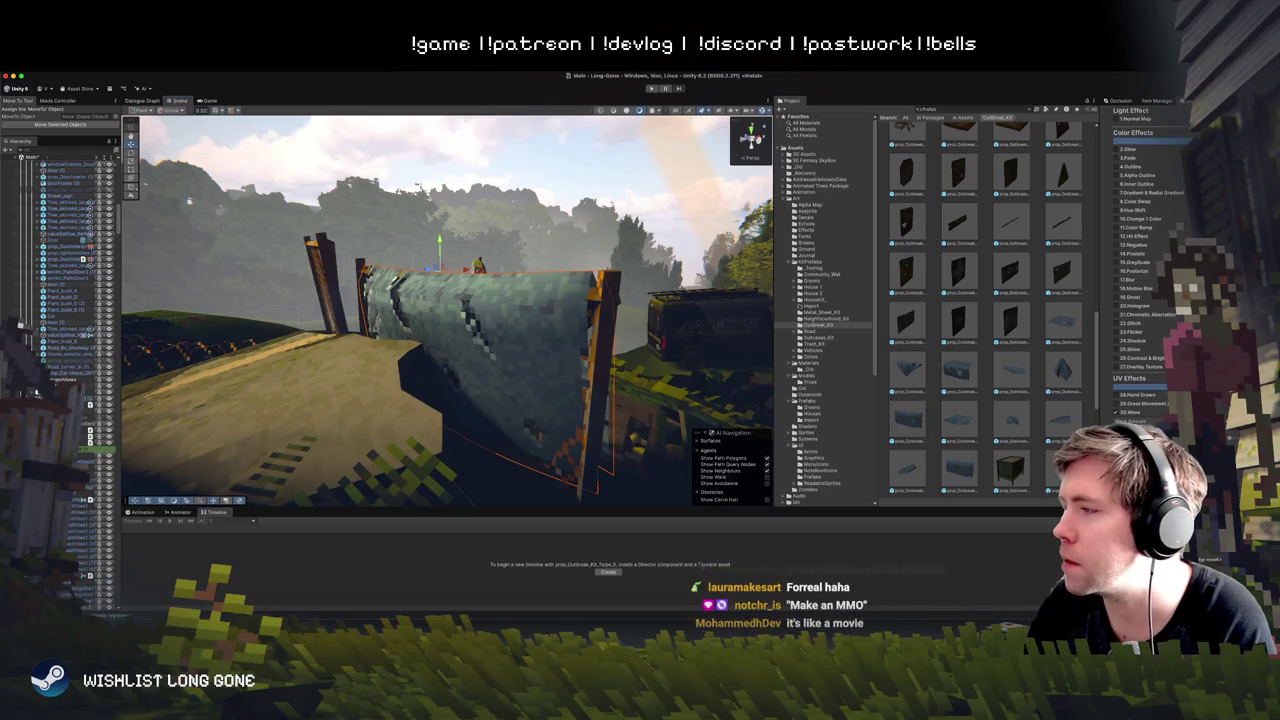
pyautogui.moveTo(598, 325); pyautogui.dragTo(577, 327)
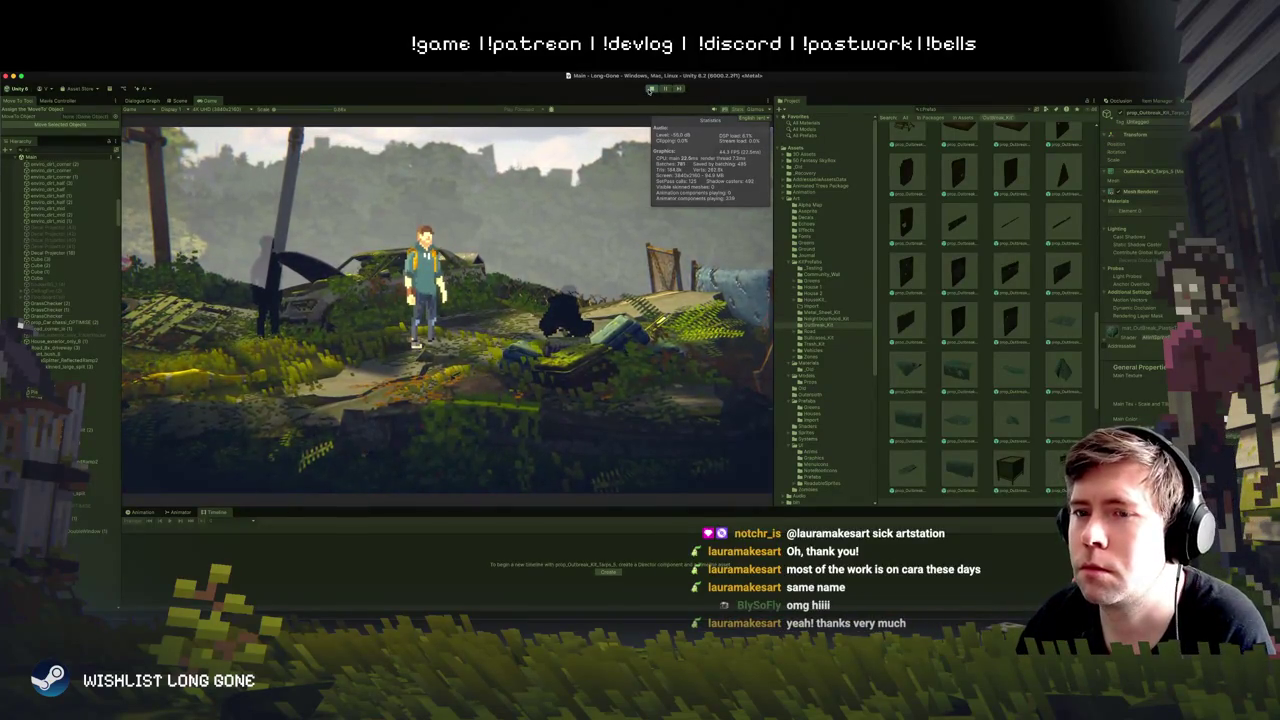
# Step: Stop the play-test and frame the selected object in the Scene view
pyautogui.click(650, 89)
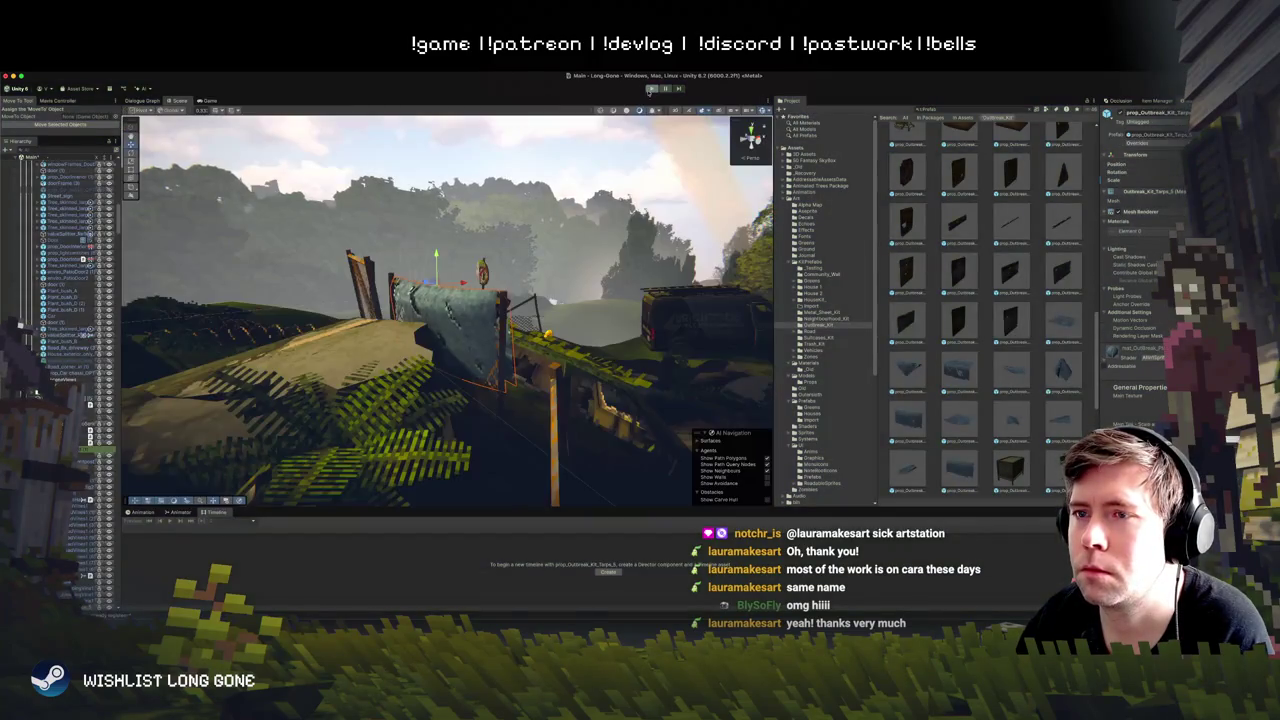
pyautogui.scroll(-10, 513, 272)
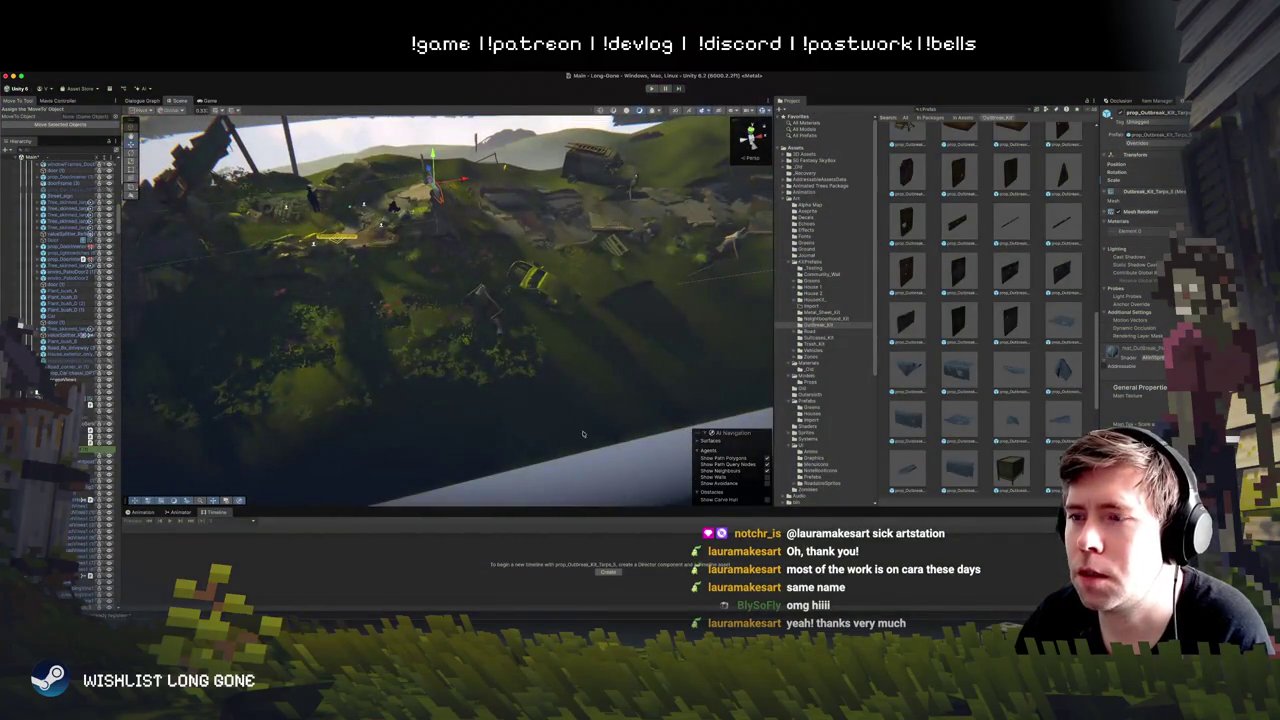
pyautogui.press('f')
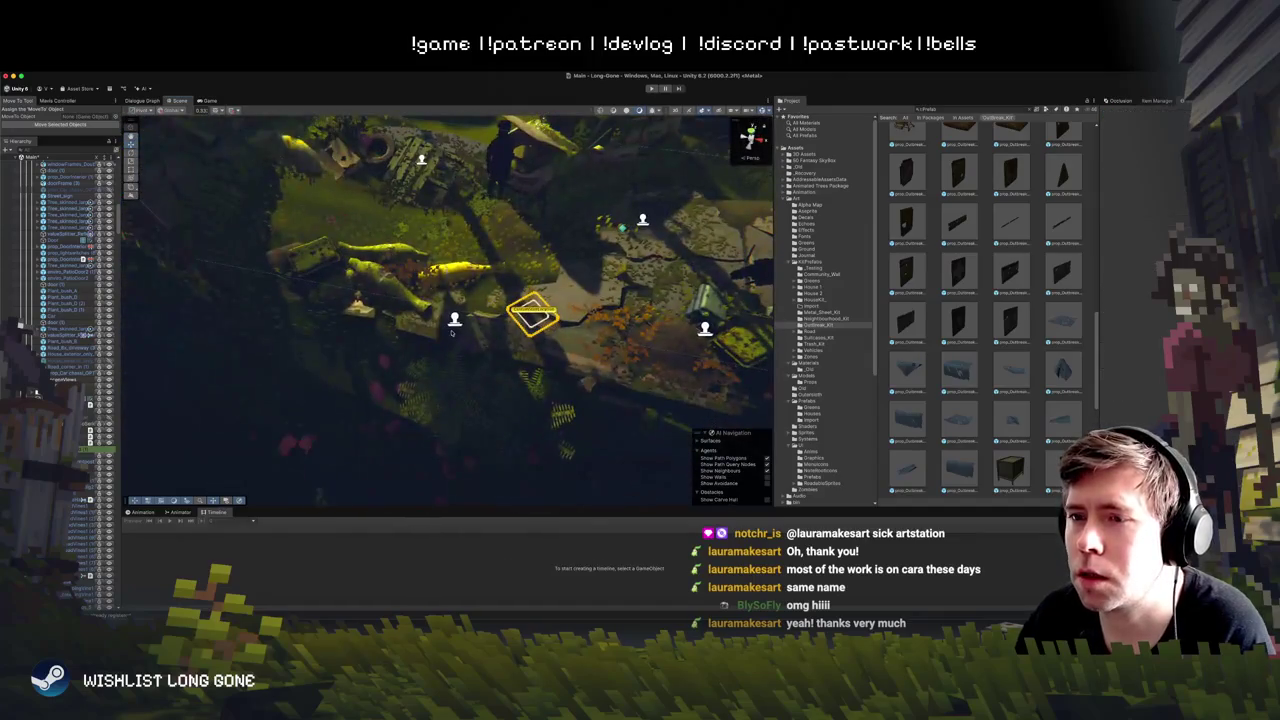
# Step: Select the dcl_PictureShadowLarge decal projector and move it up the slope against the fence
pyautogui.click(454, 318)
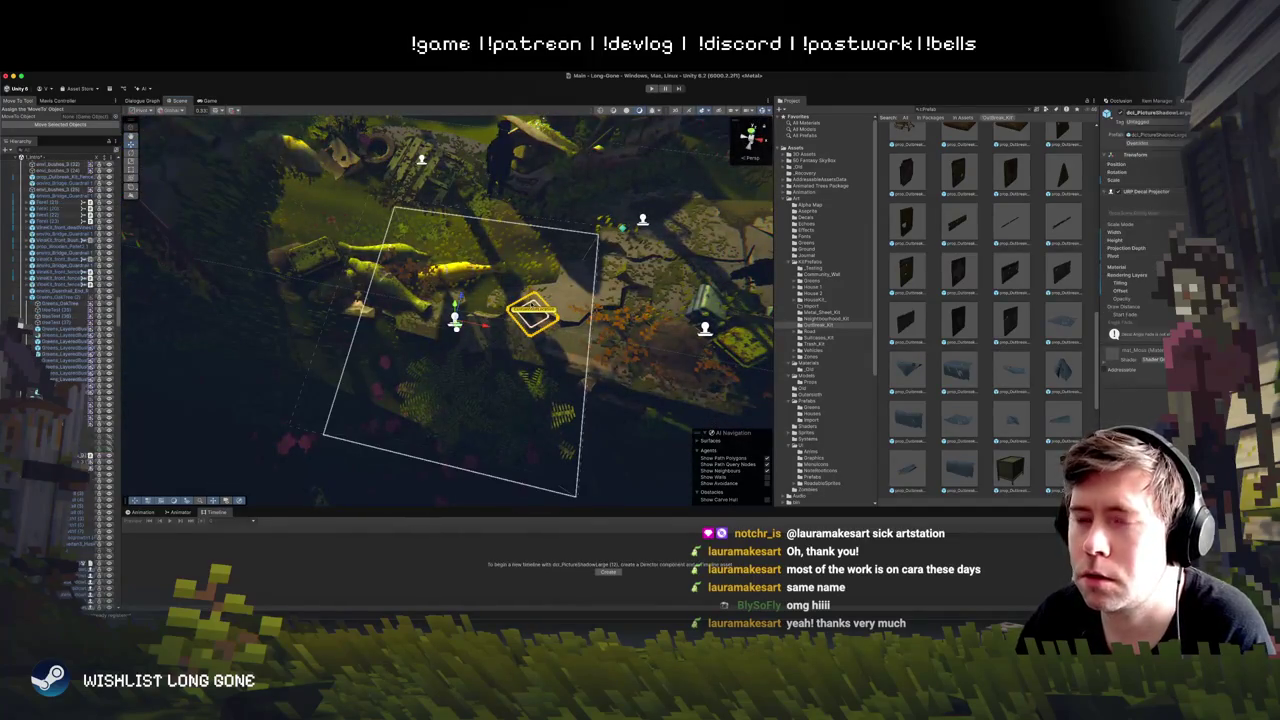
pyautogui.click(642, 220)
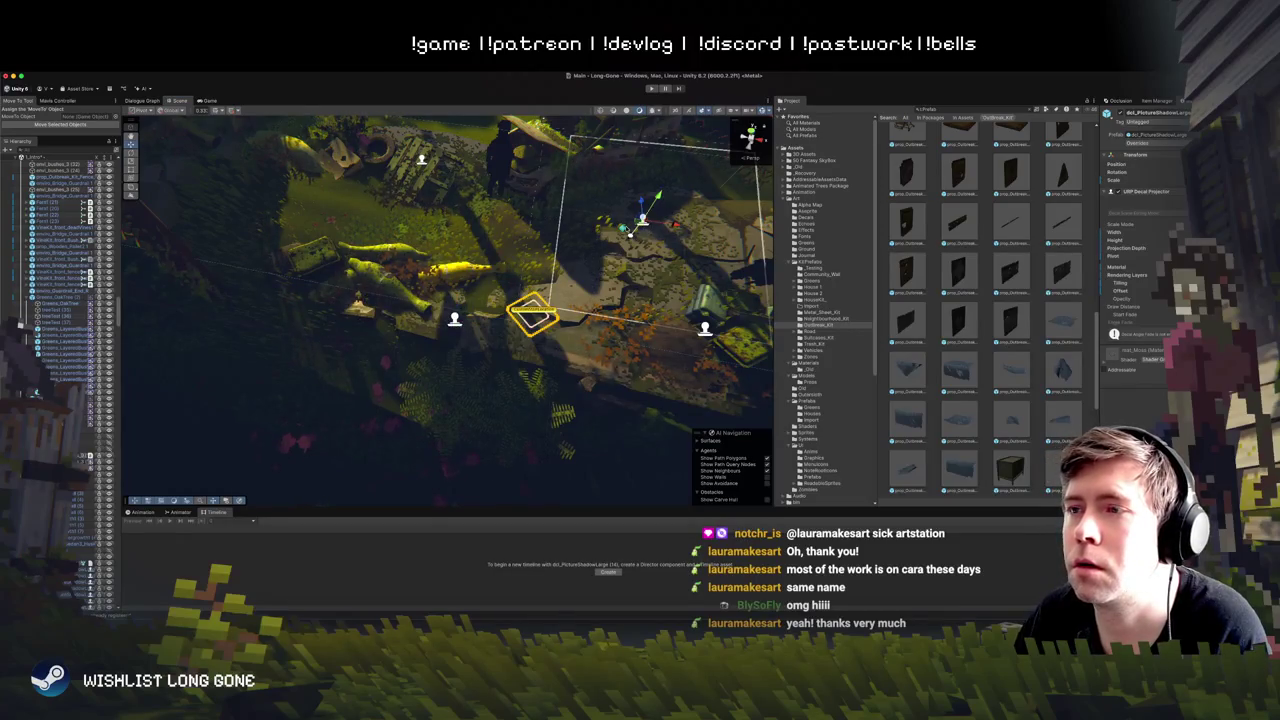
pyautogui.click(452, 200)
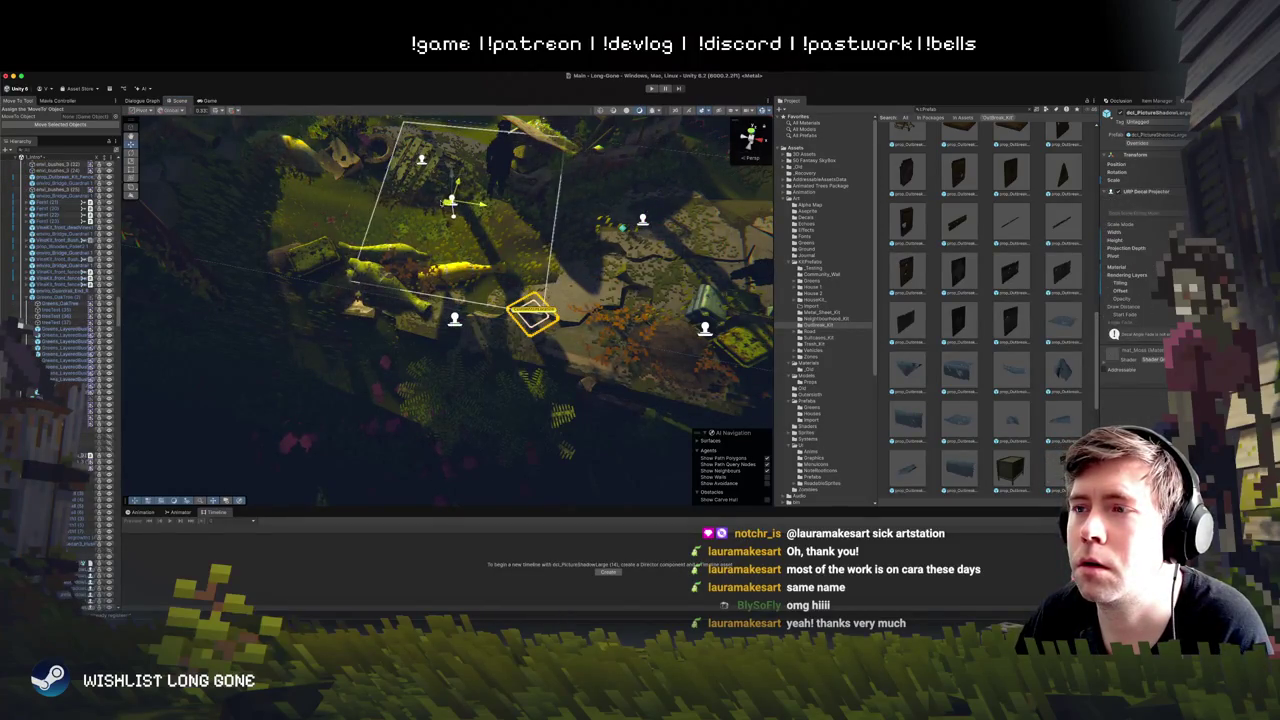
pyautogui.moveTo(385, 196); pyautogui.dragTo(385, 170)
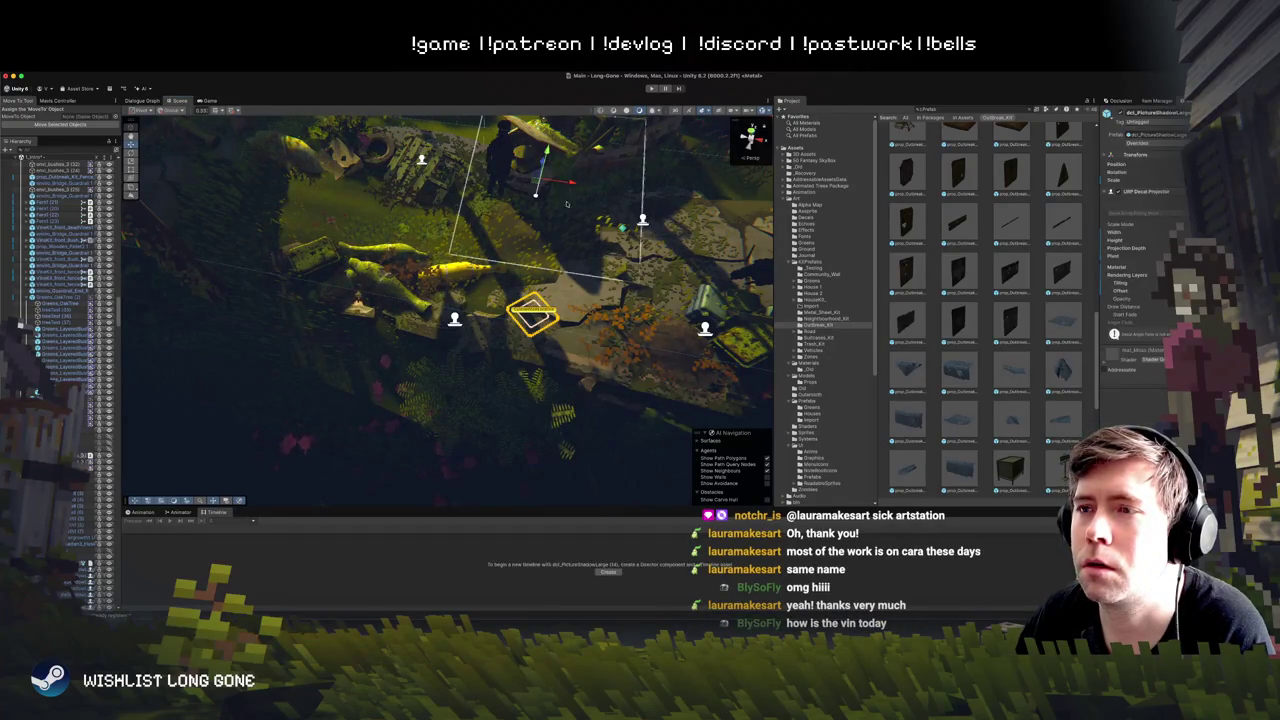
pyautogui.moveTo(170, 218); pyautogui.dragTo(186, 148)
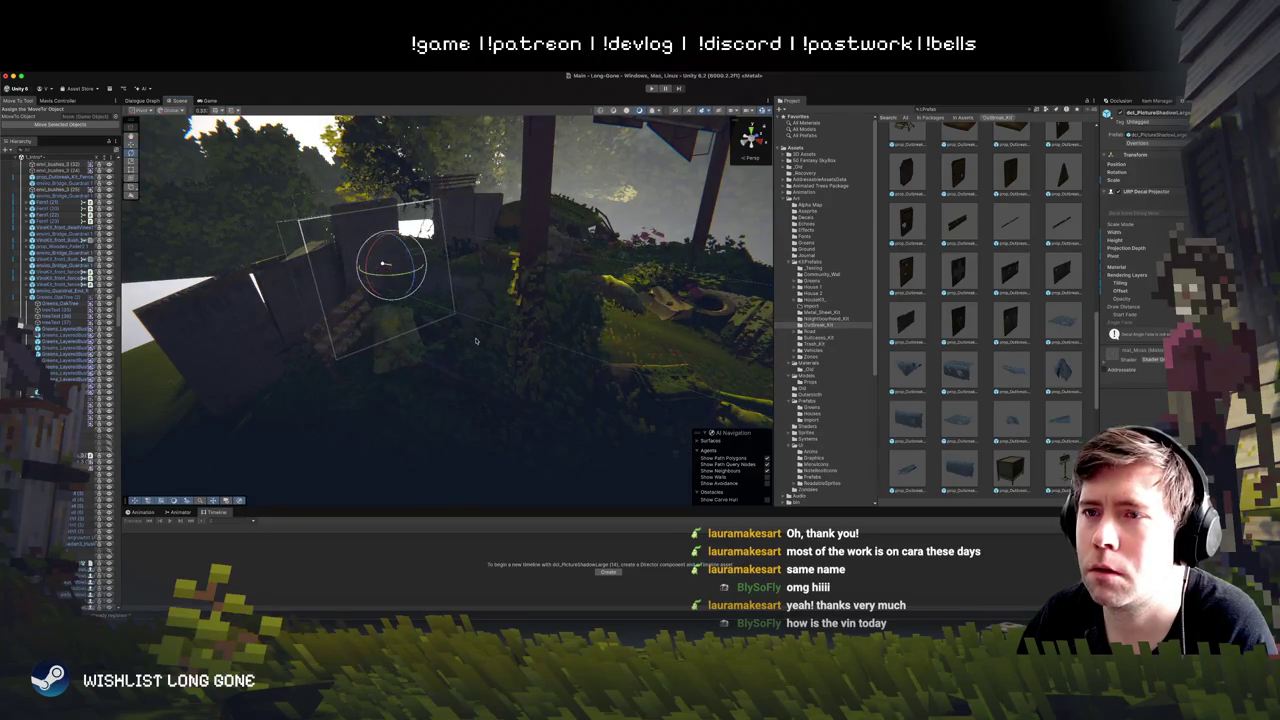
# Step: Select the Outbreak Kit concrete wall panel and slide it beside the other wall panels
pyautogui.moveTo(740, 247)
pyautogui.mouseDown()
pyautogui.moveTo(462, 274)
pyautogui.moveTo(563, 228)
pyautogui.moveTo(552, 220)
pyautogui.moveTo(458, 249)
pyautogui.mouseUp()
pyautogui.click(458, 249)
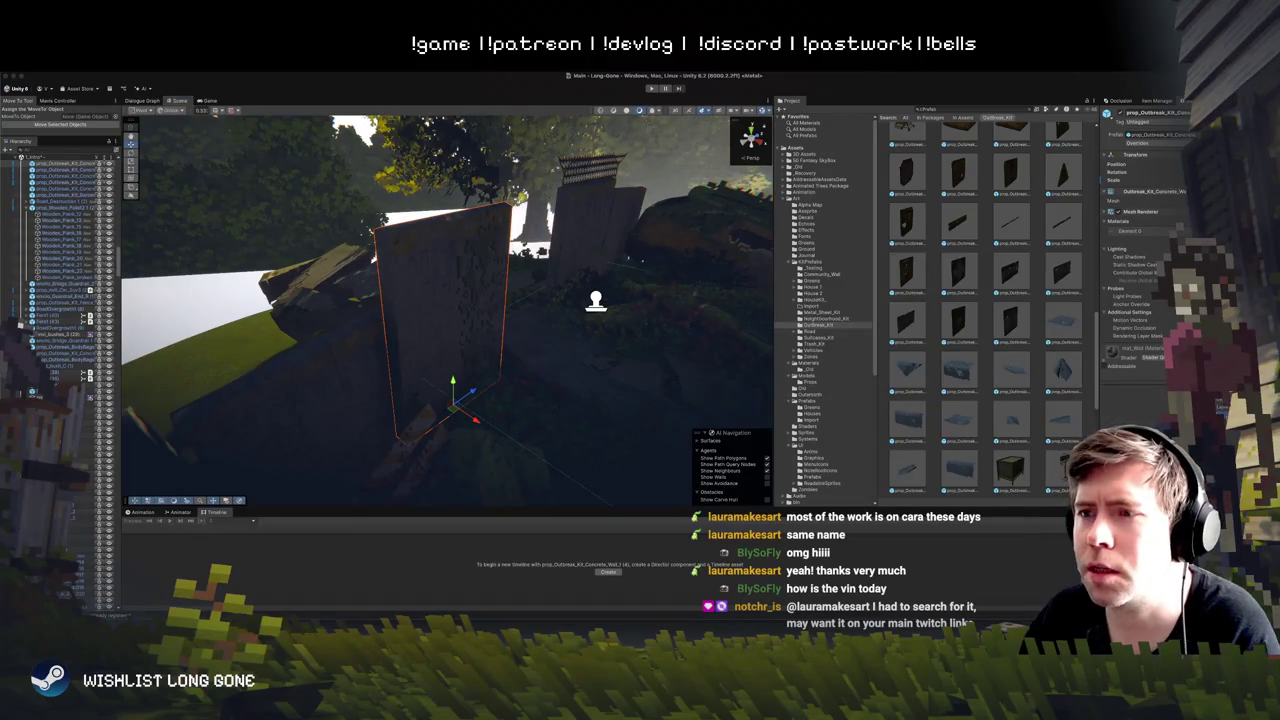
pyautogui.moveTo(520, 347); pyautogui.dragTo(505, 343)
pyautogui.moveTo(500, 221); pyautogui.dragTo(515, 235)
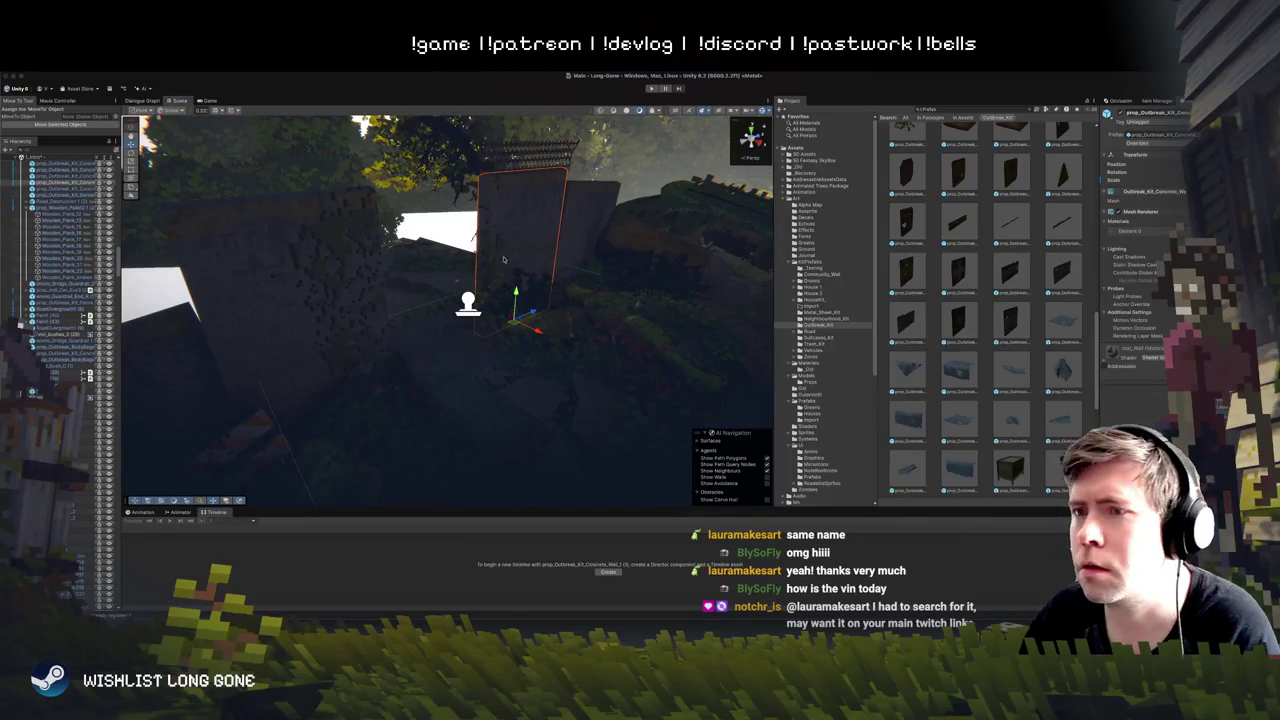
pyautogui.scroll(10, 50, 181)
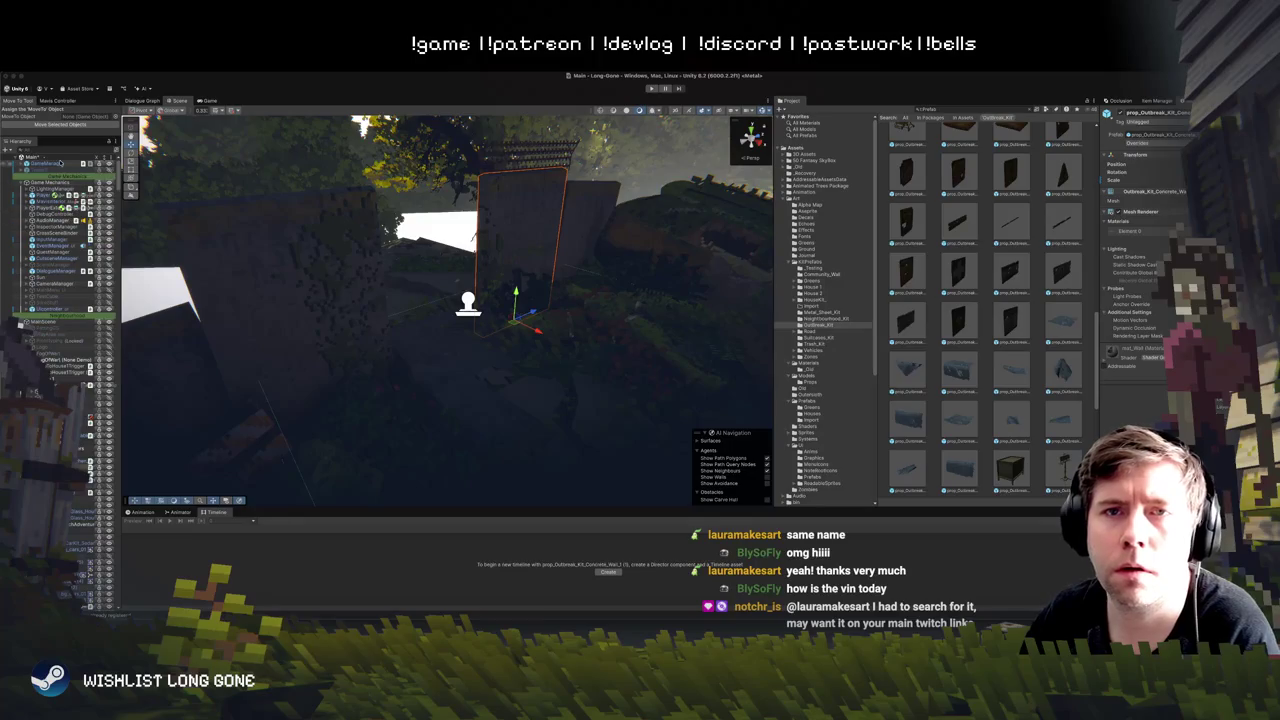
# Step: Apply a brighter daytime lighting preset from the LightingManager, then select the shadow decal
pyautogui.click(50, 188)
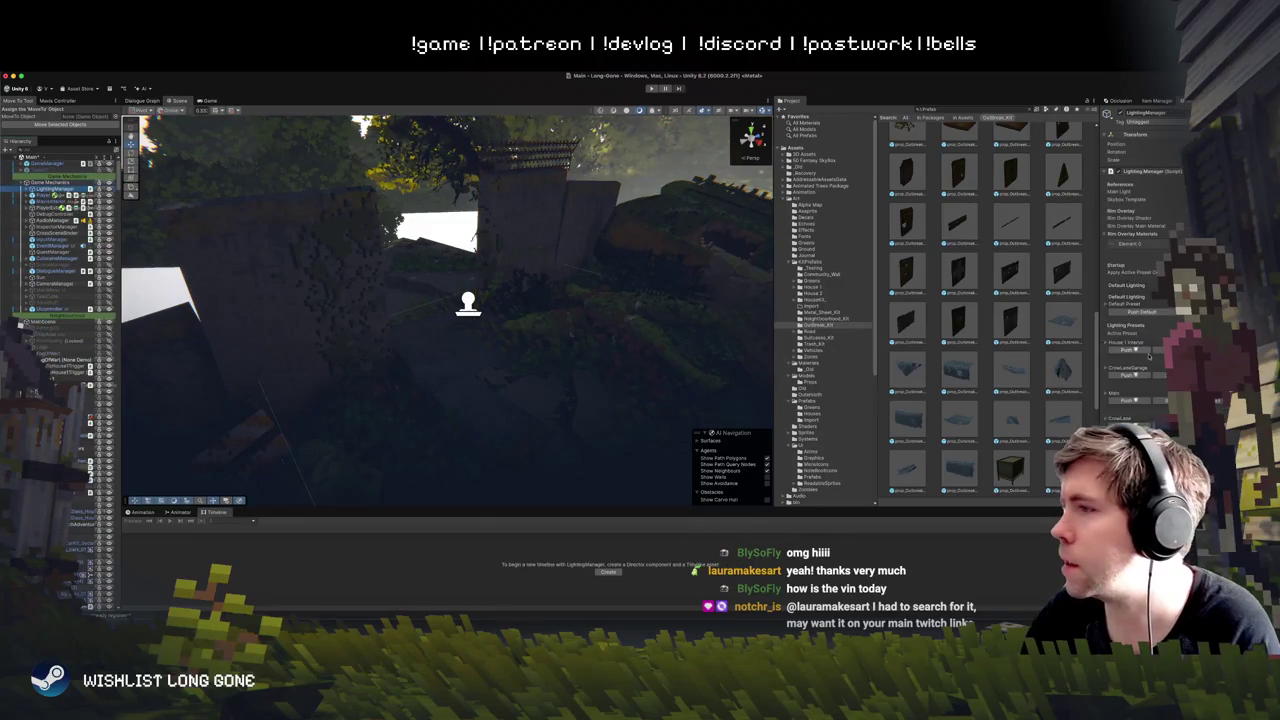
pyautogui.click(1135, 350)
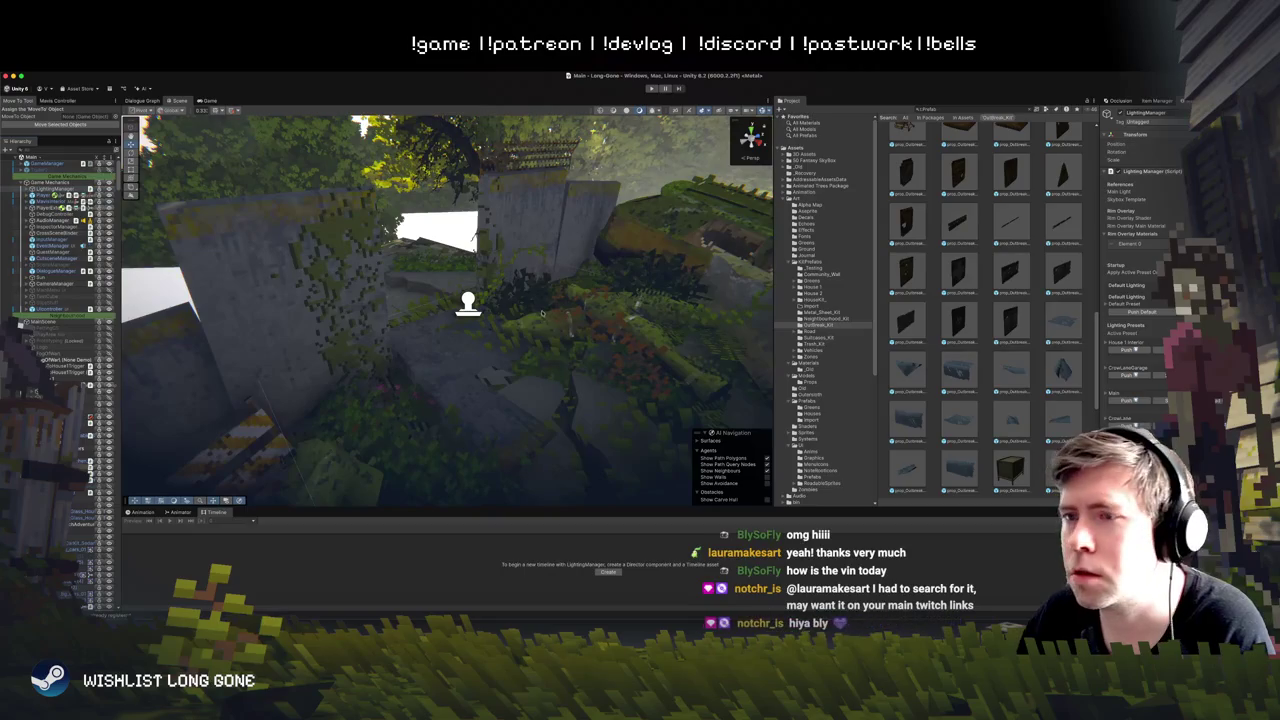
pyautogui.click(468, 302)
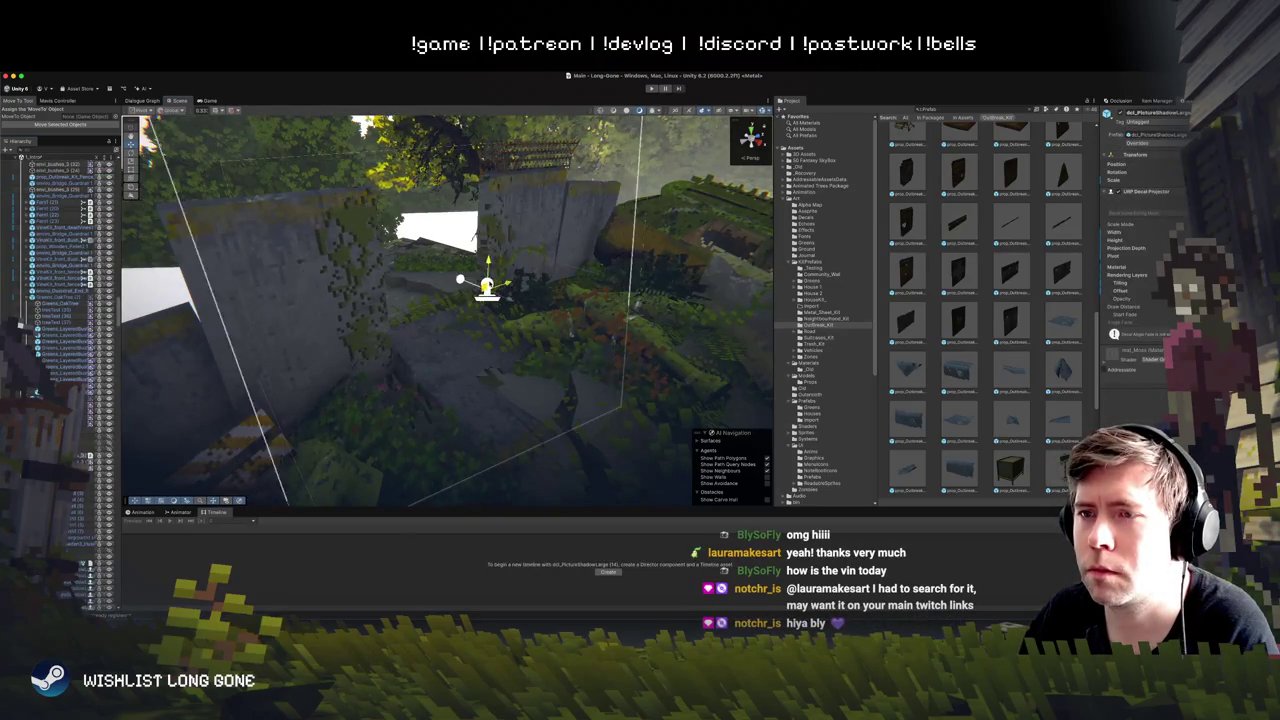
# Step: Nudge the shadow decal right and rotate it to a new angle over the wall
pyautogui.moveTo(459, 279)
pyautogui.mouseDown()
pyautogui.moveTo(482, 276)
pyautogui.moveTo(469, 277)
pyautogui.moveTo(500, 310)
pyautogui.moveTo(480, 298)
pyautogui.moveTo(476, 310)
pyautogui.moveTo(452, 280)
pyautogui.moveTo(476, 297)
pyautogui.mouseUp()
pyautogui.press('e')
pyautogui.press('w')
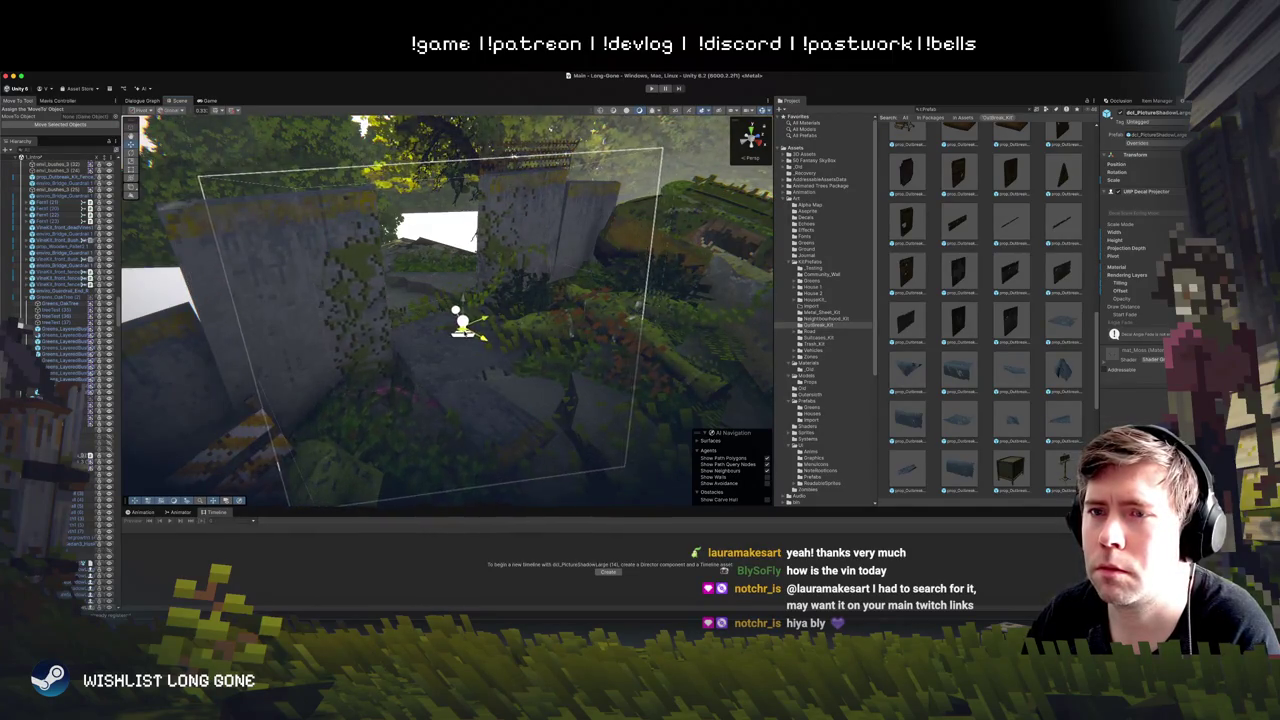
pyautogui.press('e')
pyautogui.moveTo(486, 343); pyautogui.dragTo(458, 308)
pyautogui.press('w')
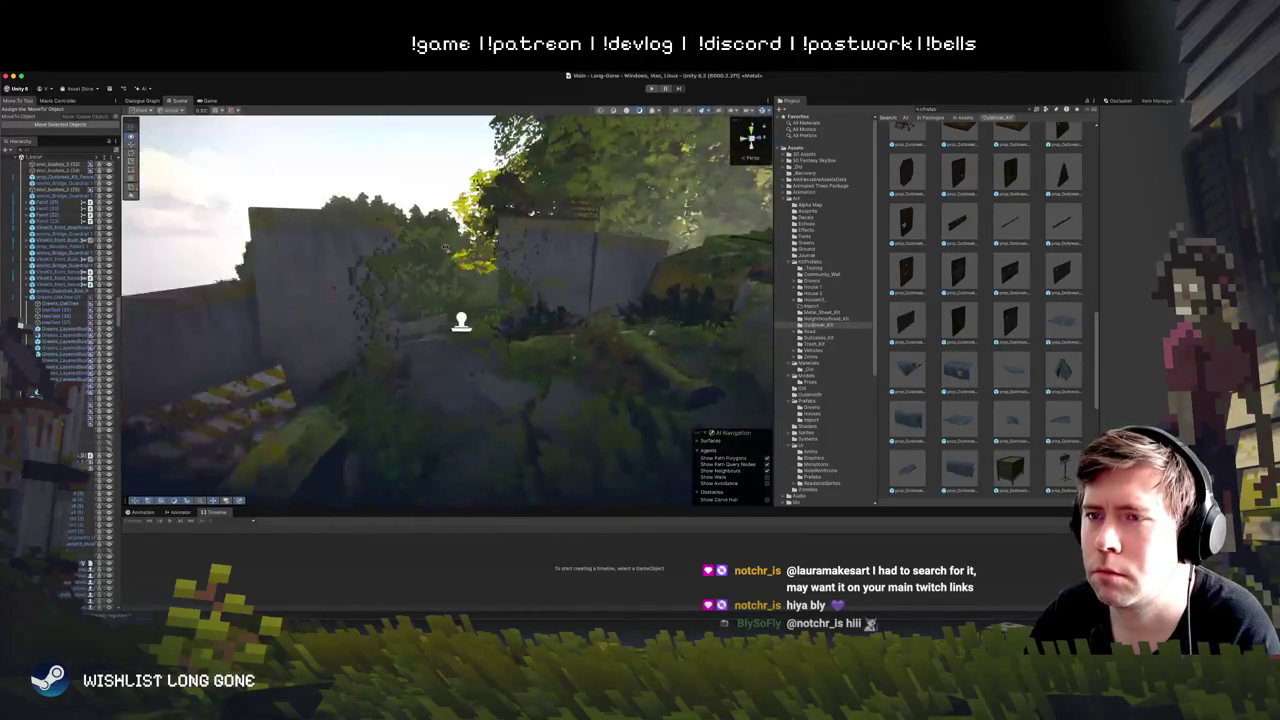
pyautogui.click(260, 268)
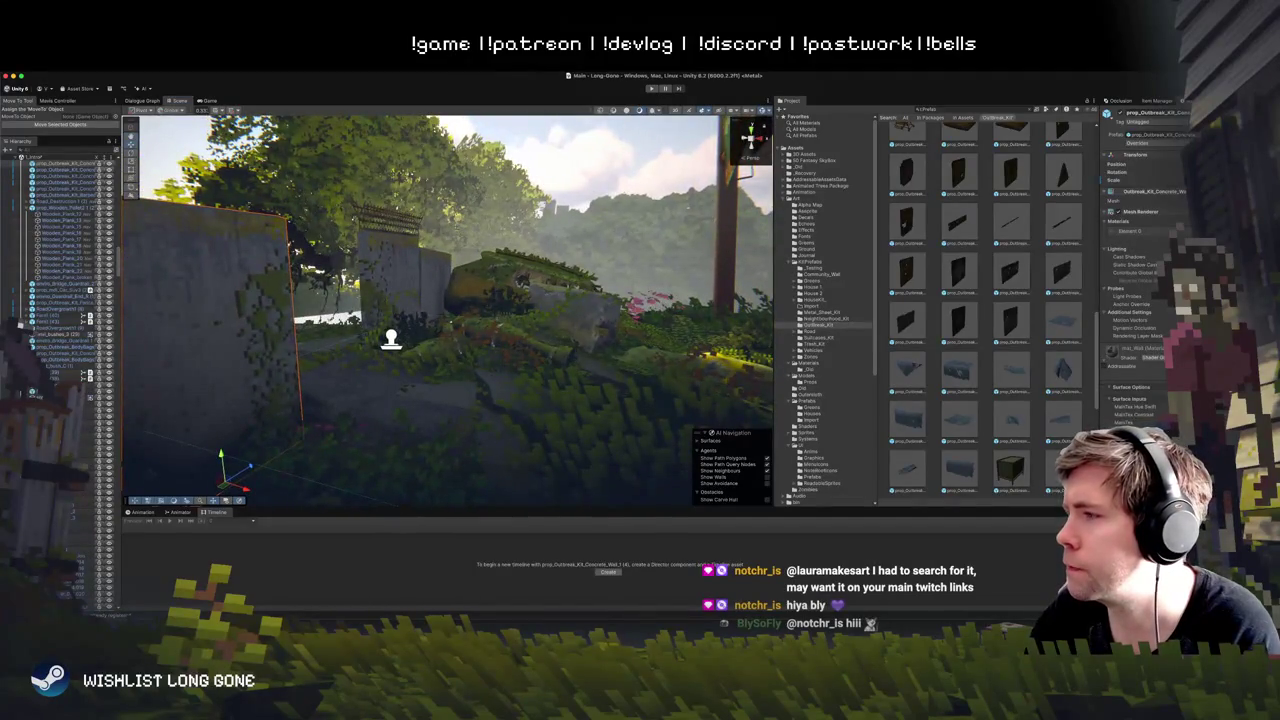
# Step: Open the Outbreak_Kit folder and show an Outbreak_Kit texture's import settings in the Inspector
pyautogui.click(818, 325)
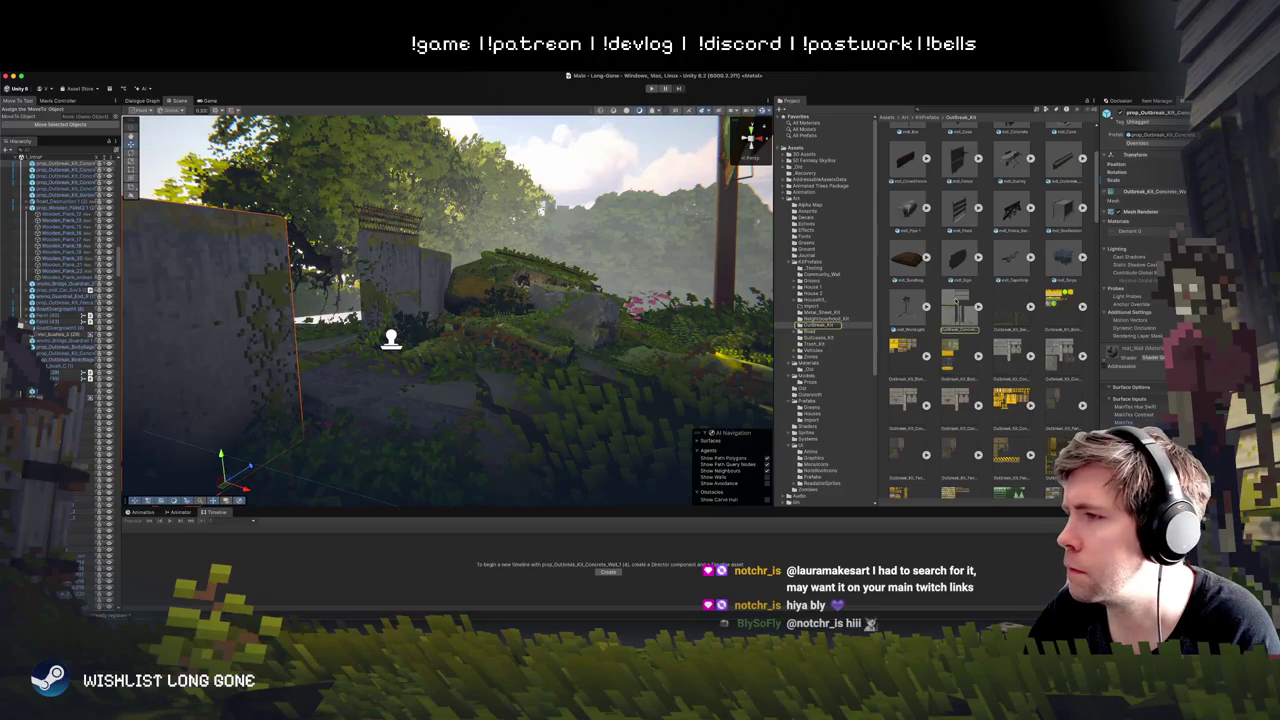
pyautogui.rightClick(957, 301)
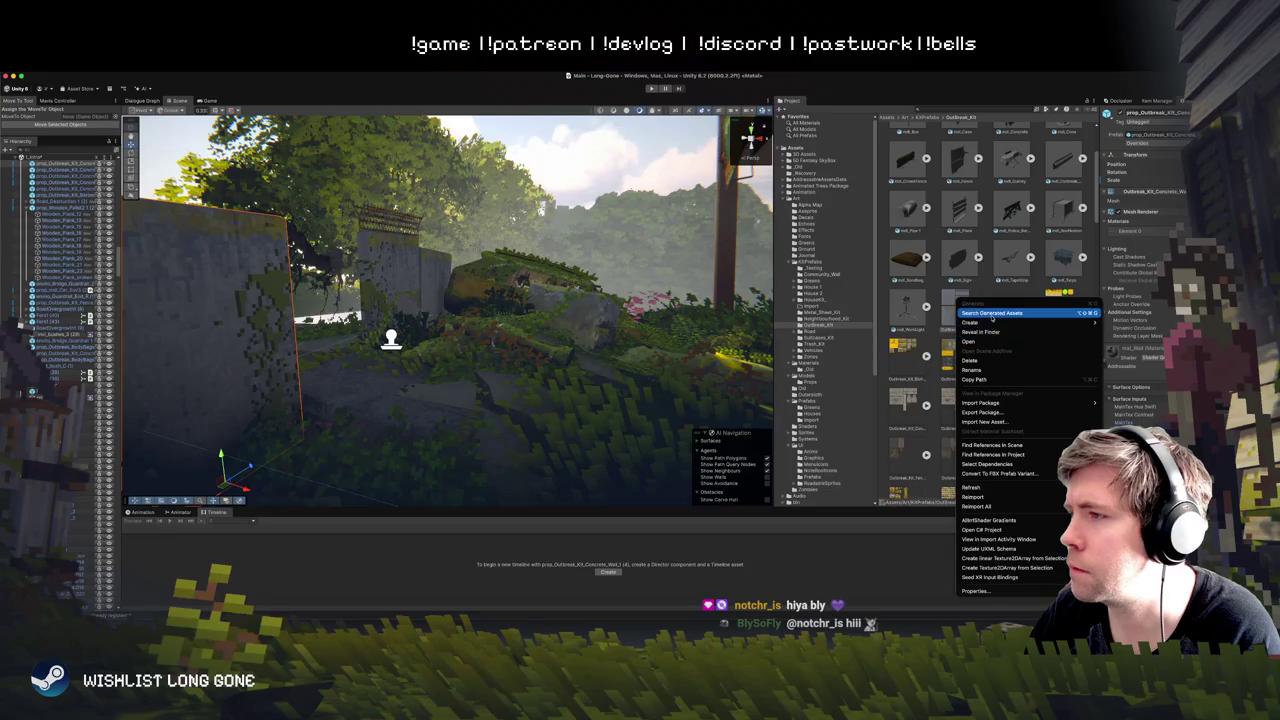
pyautogui.click(912, 75)
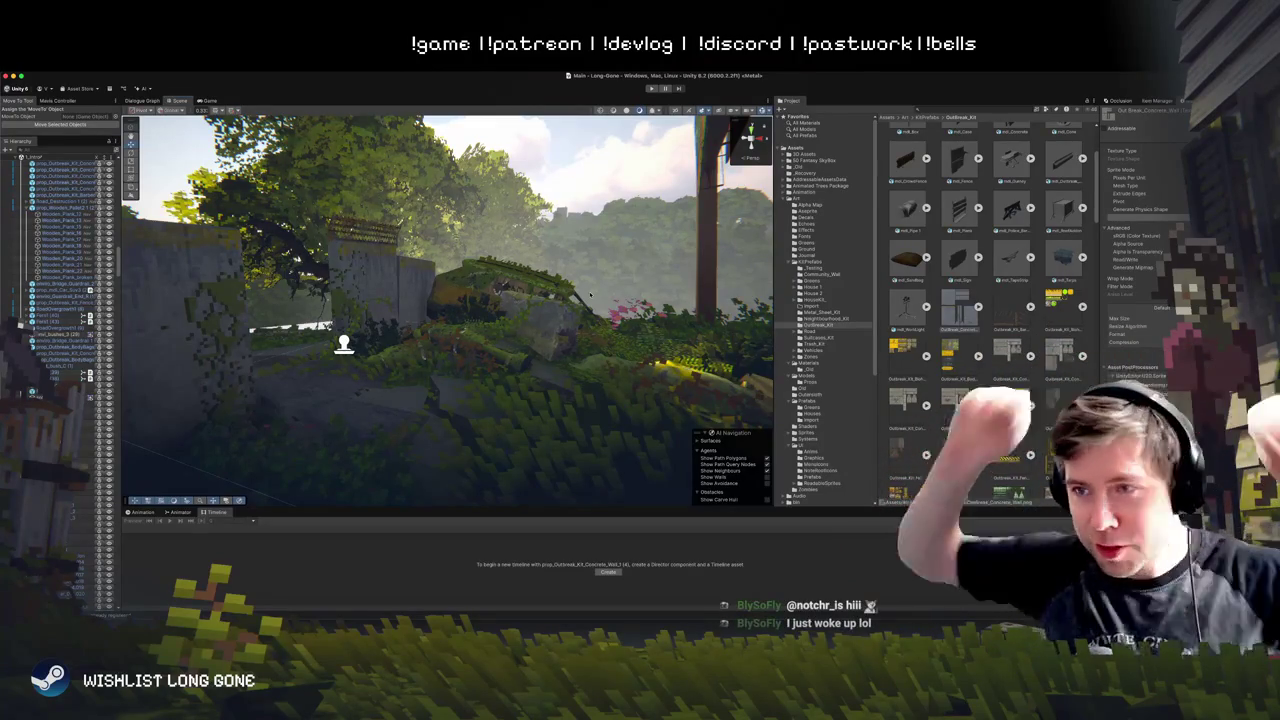
pyautogui.click(480, 313)
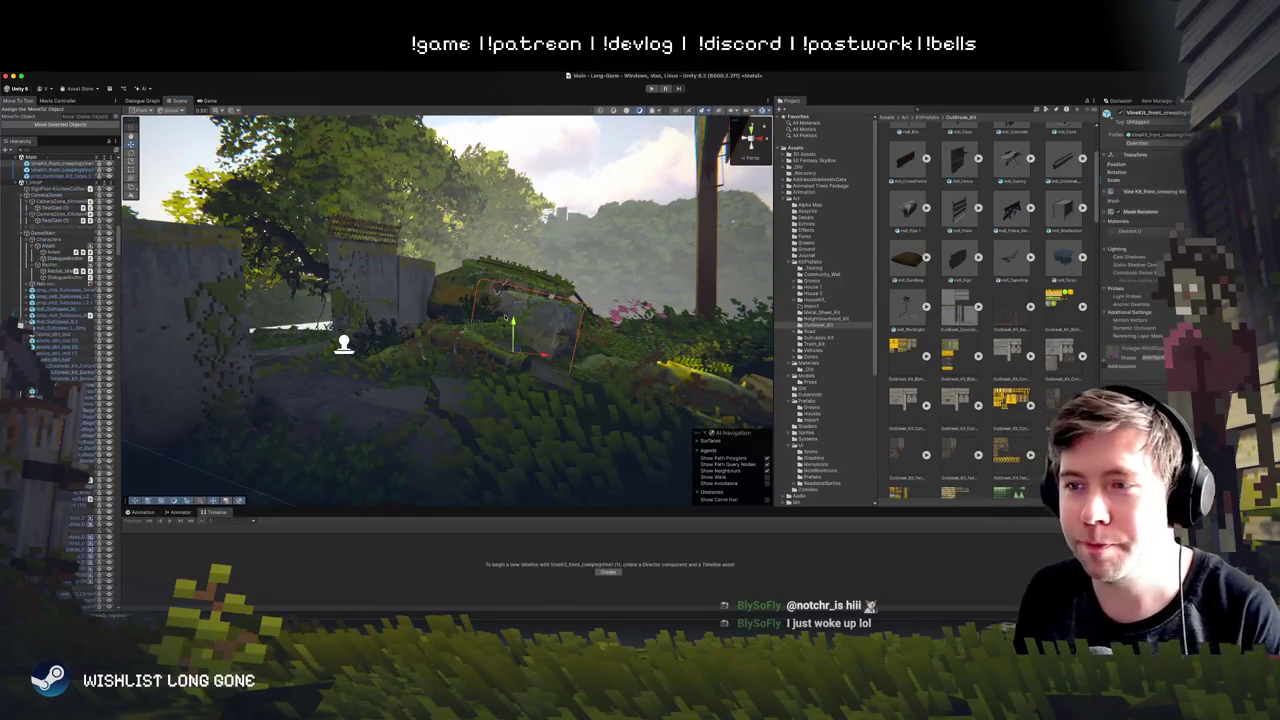
# Step: Frame the selected vine bush beside the wall and zoom in and back out
pyautogui.press('f')
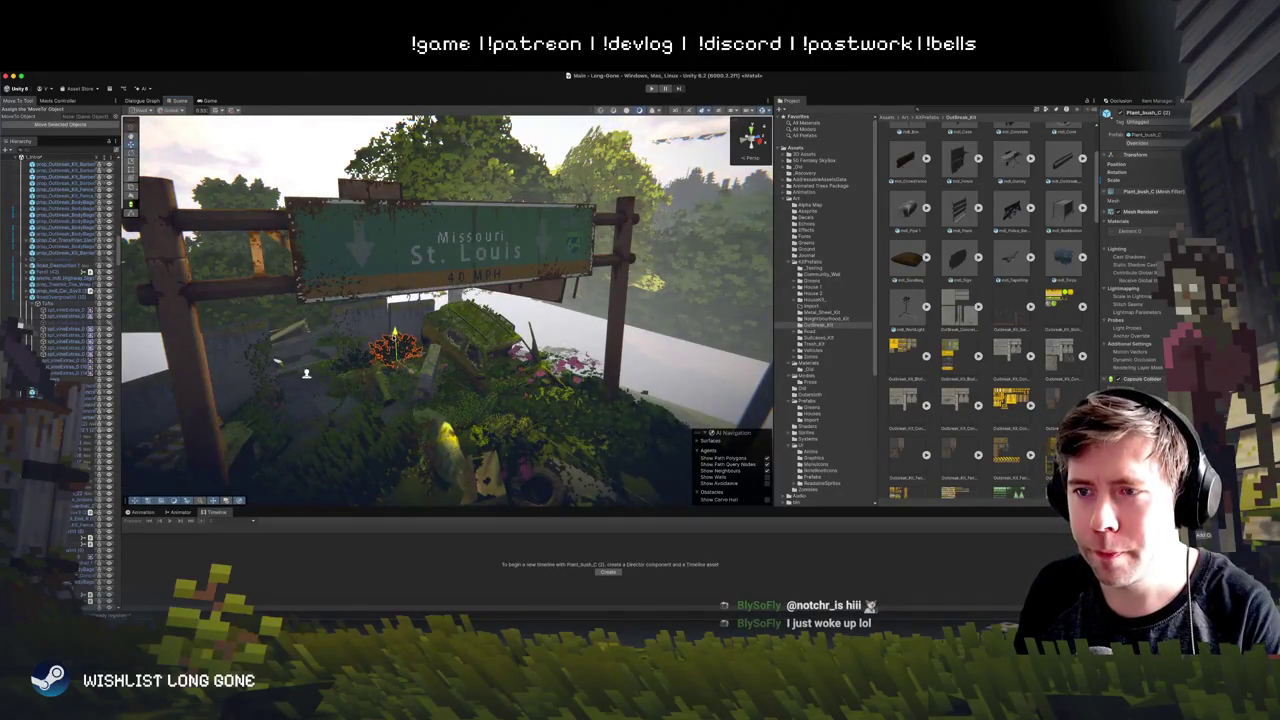
pyautogui.scroll(5, 485, 380)
pyautogui.scroll(10, 486, 380)
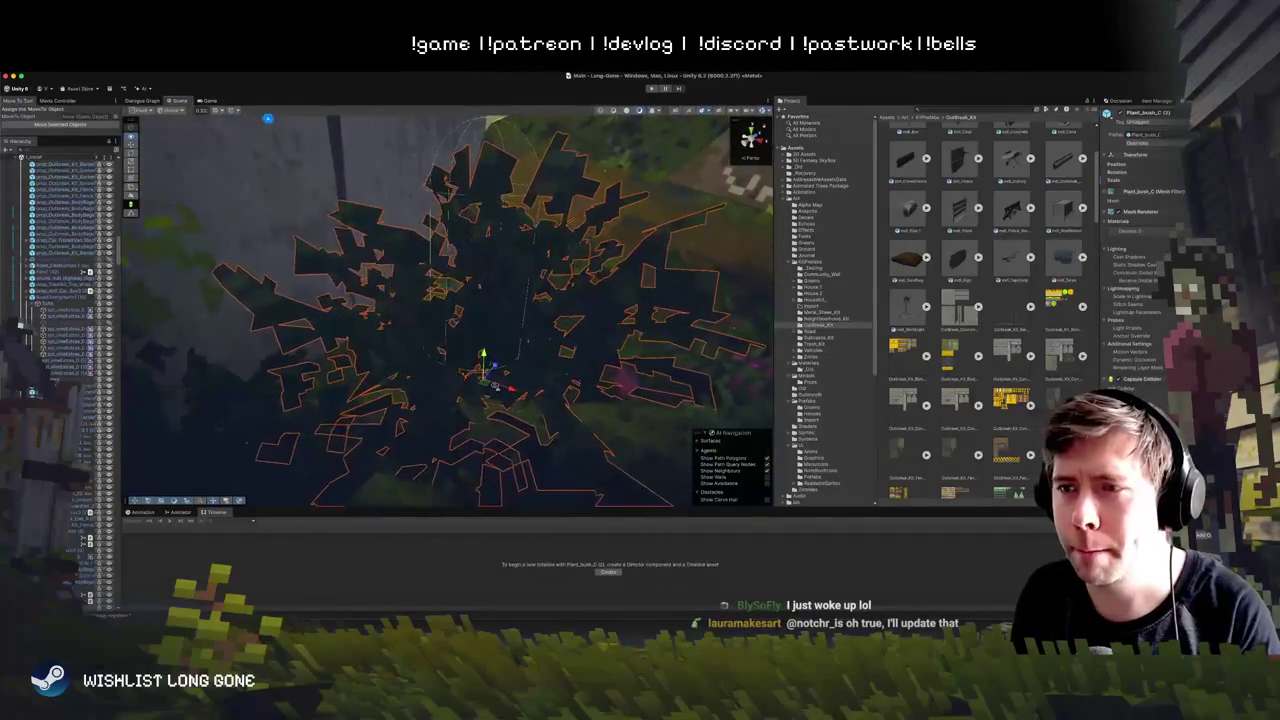
pyautogui.scroll(-10, 486, 380)
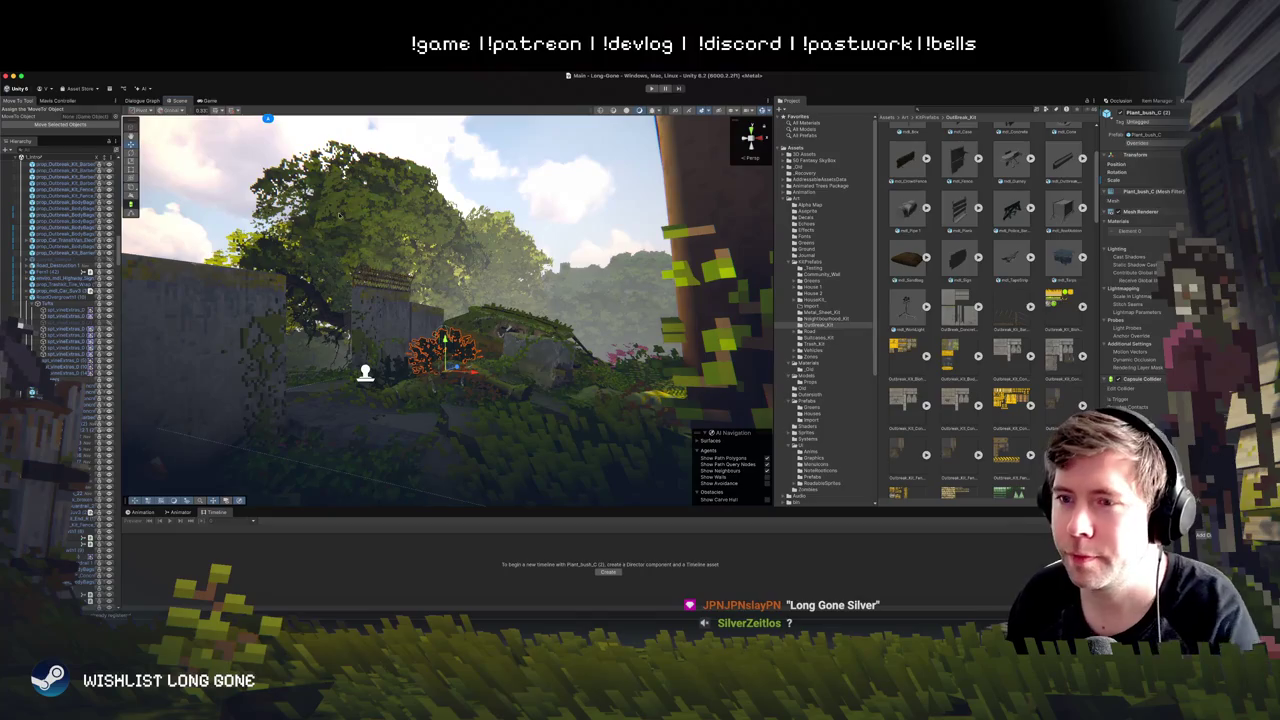
# Step: Fly the Scene view over to the concrete wall panels beside the striped barrier
pyautogui.moveTo(340, 214)
pyautogui.mouseDown()
pyautogui.moveTo(464, 294)
pyautogui.moveTo(489, 283)
pyautogui.moveTo(491, 137)
pyautogui.moveTo(463, 220)
pyautogui.moveTo(540, 301)
pyautogui.mouseUp()
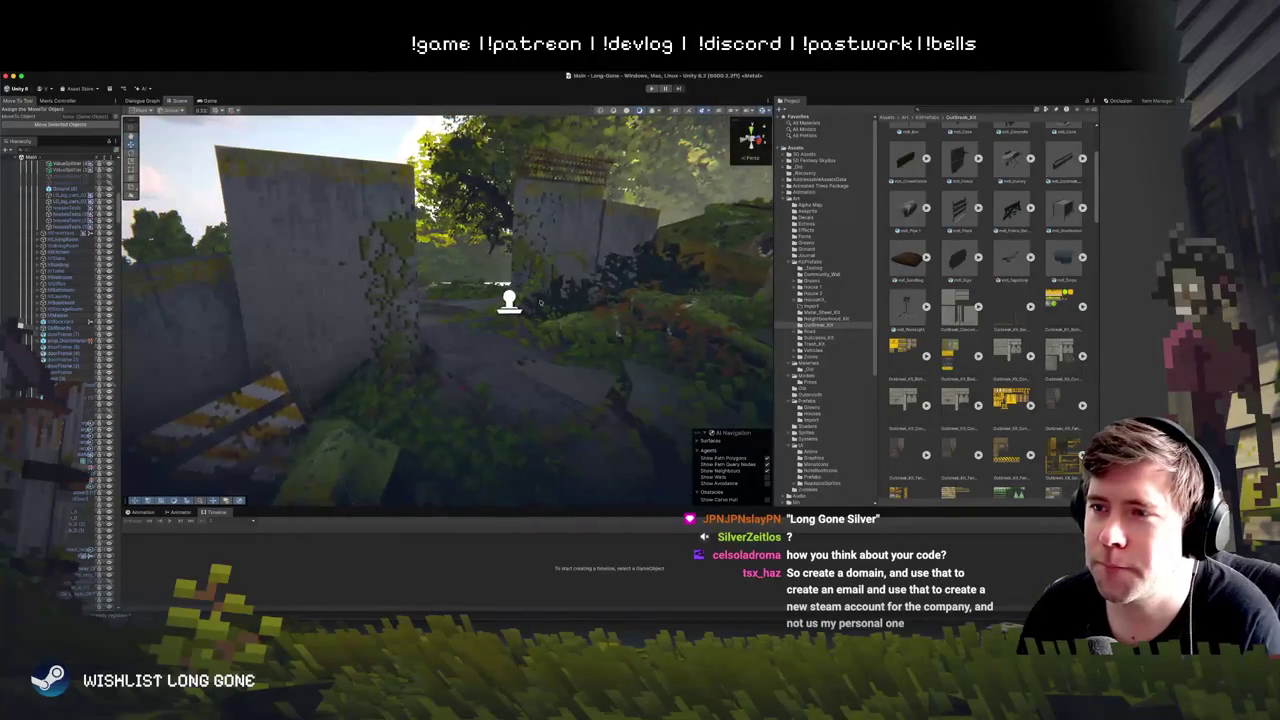
# Step: Move the decal projector down onto the concrete wall and search its material list for 'ecal'
pyautogui.click(530, 310)
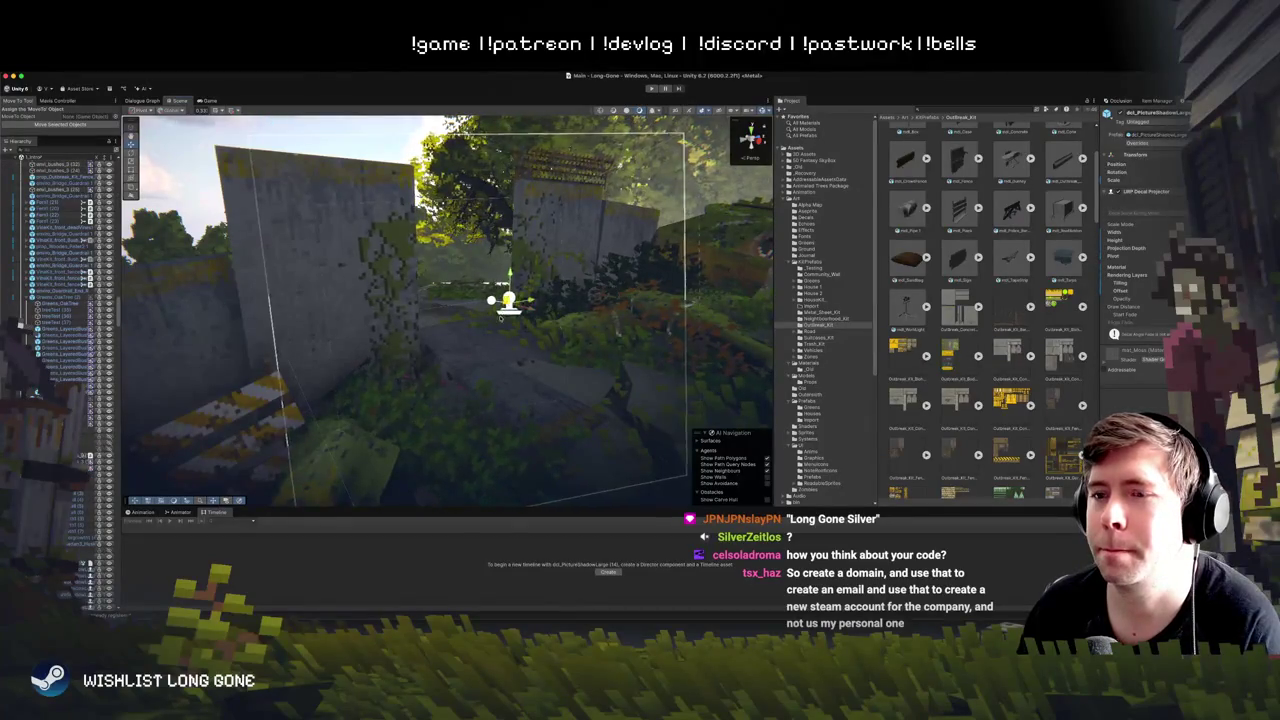
pyautogui.press('f')
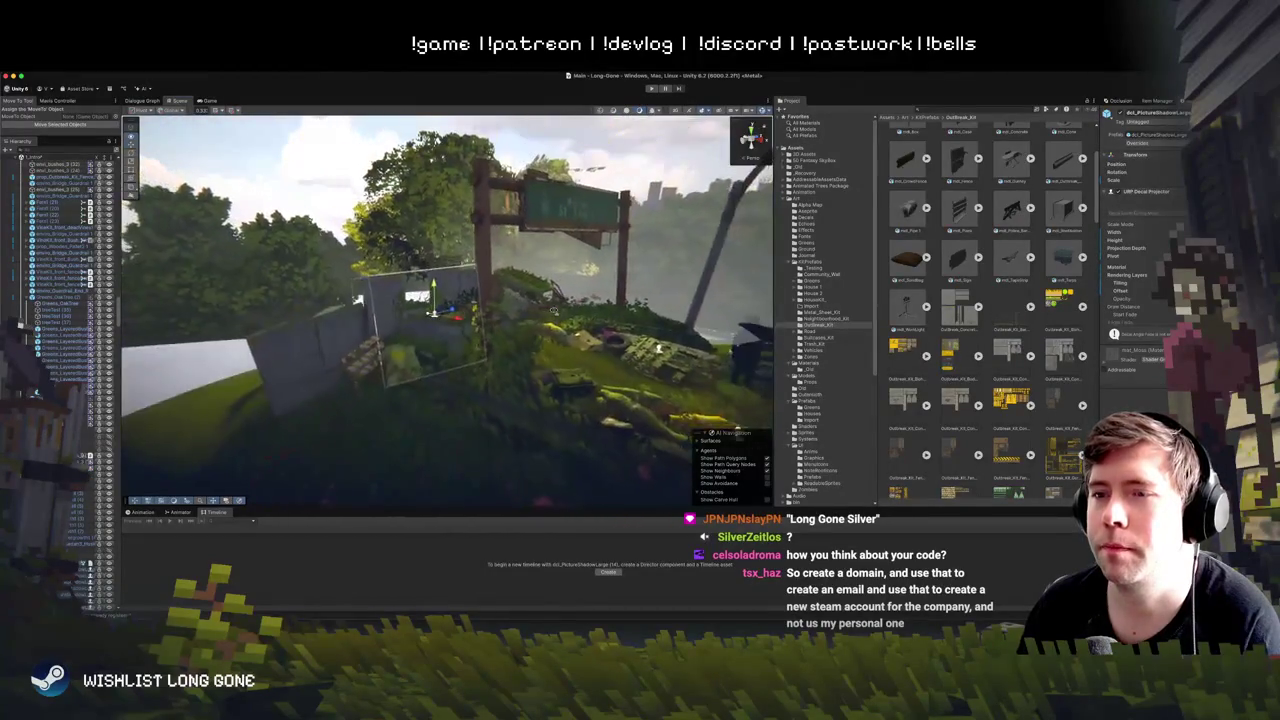
pyautogui.moveTo(554, 311); pyautogui.dragTo(478, 300)
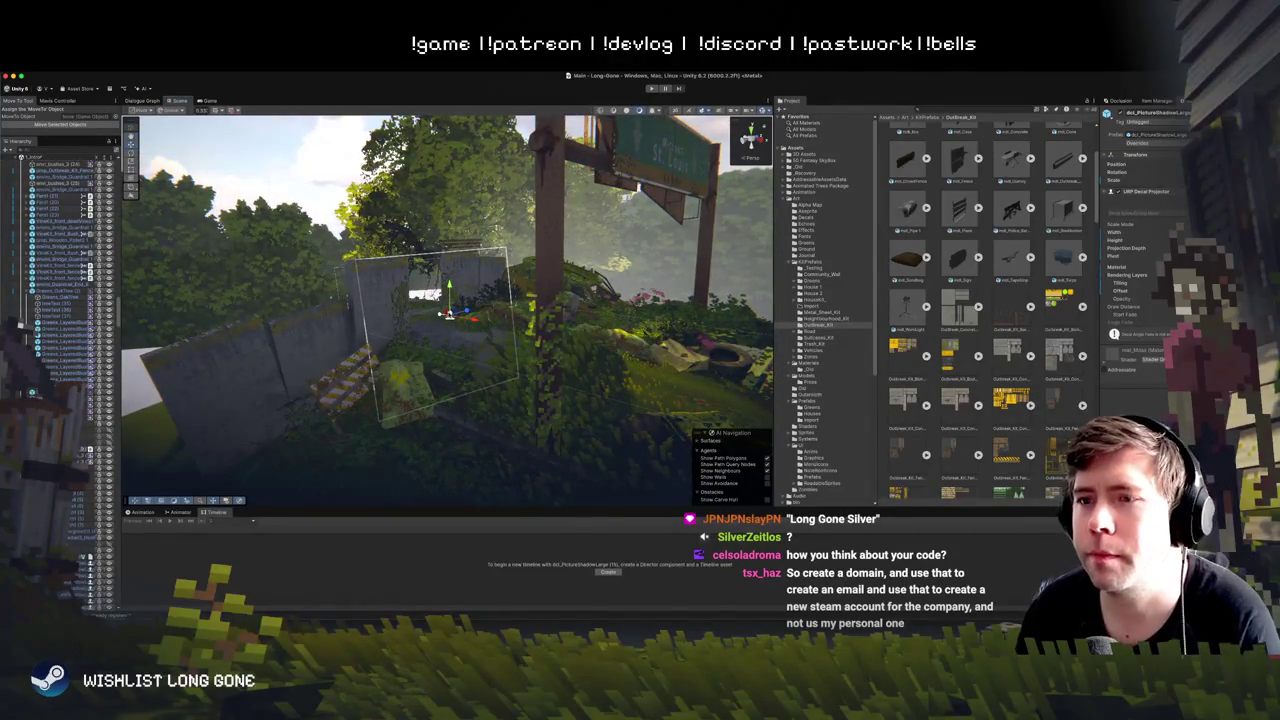
pyautogui.moveTo(448, 312); pyautogui.dragTo(397, 335)
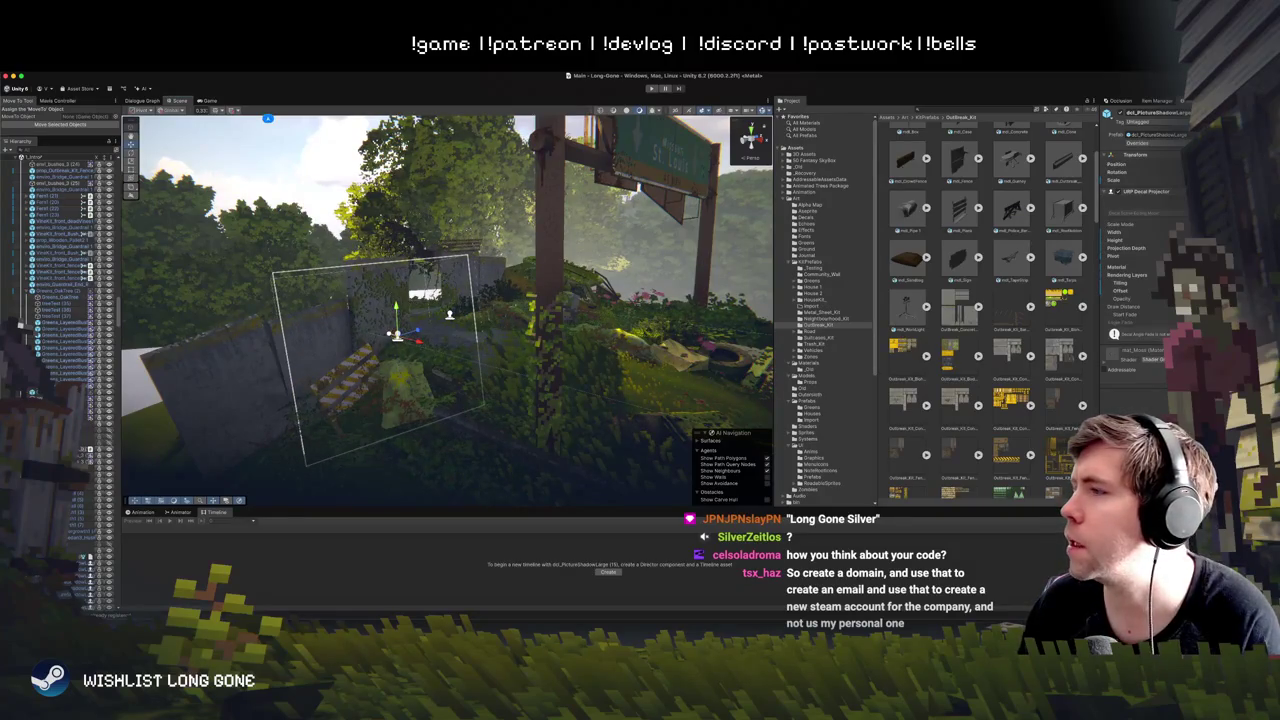
pyautogui.click(1183, 266)
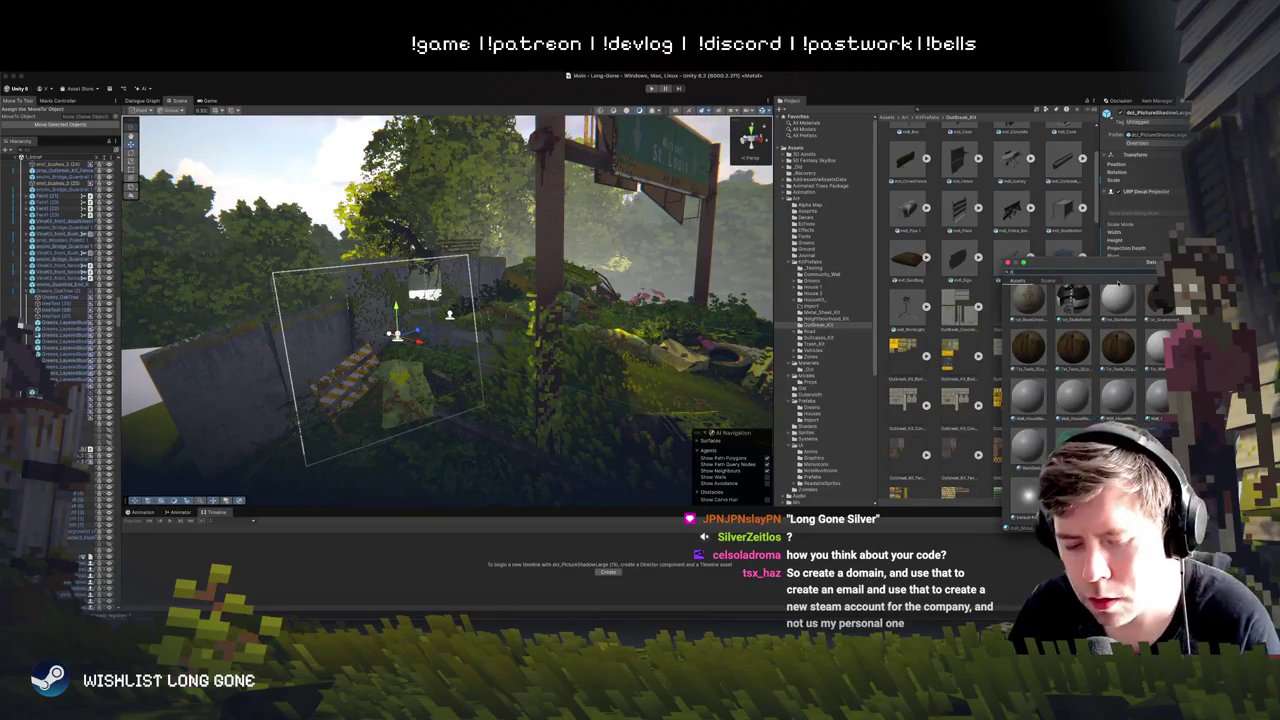
pyautogui.write('ec')
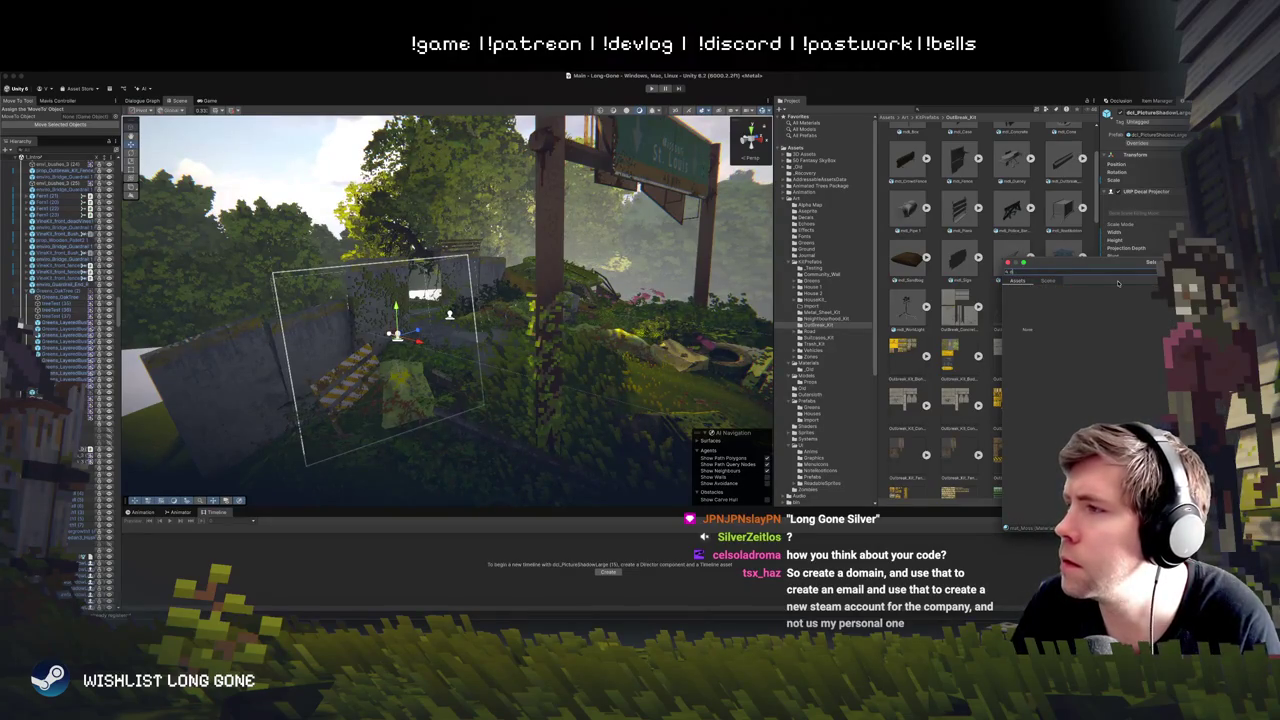
pyautogui.write('al')
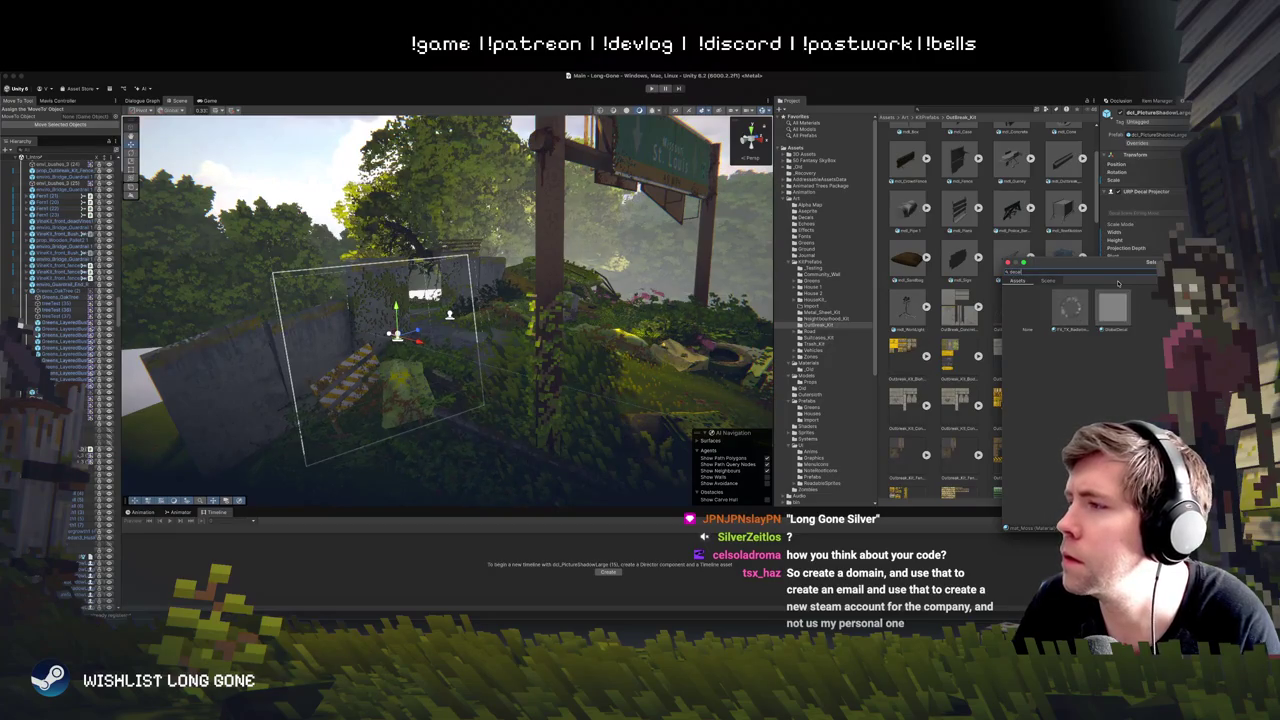
# Step: Try mat_blood2, then assign mat_bloodyHandprints to the wall decal and close the picker
pyautogui.press('BackSpace')
pyautogui.press('BackSpace')
pyautogui.press('BackSpace')
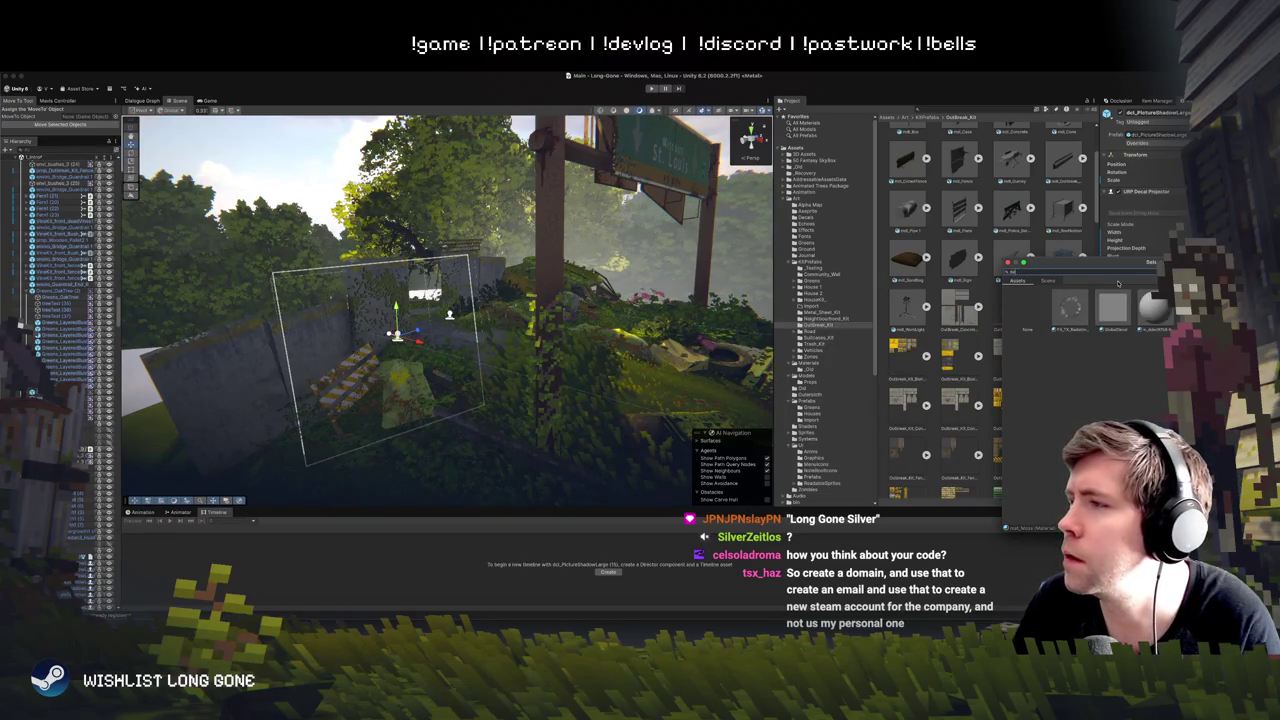
pyautogui.write('d')
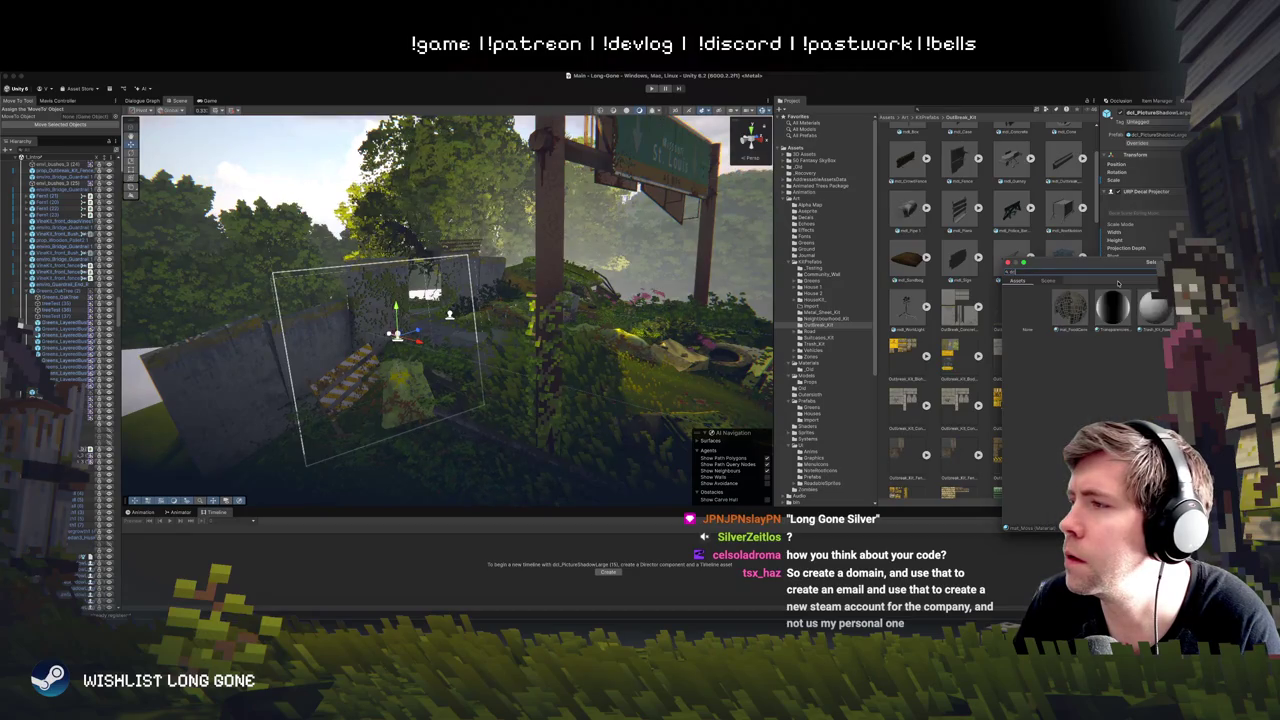
pyautogui.press('BackSpace')
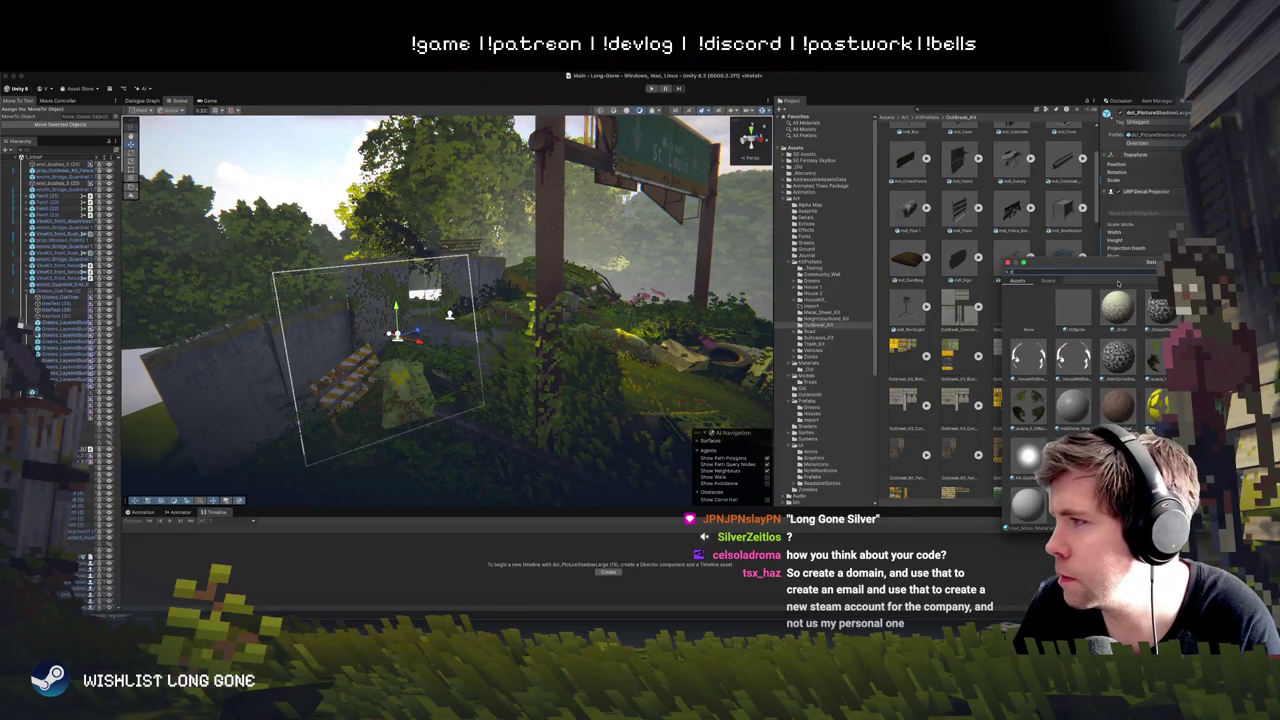
pyautogui.write('d')
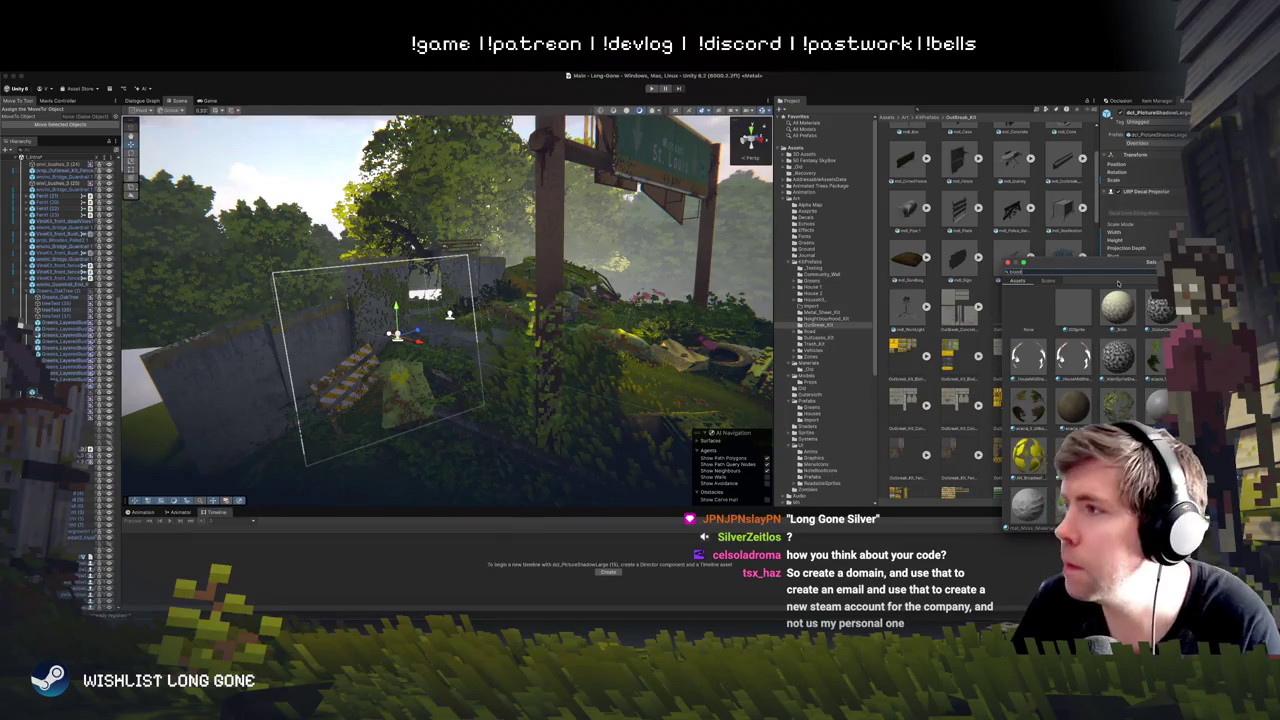
pyautogui.write('d')
pyautogui.click(1113, 308)
pyautogui.click(1148, 308)
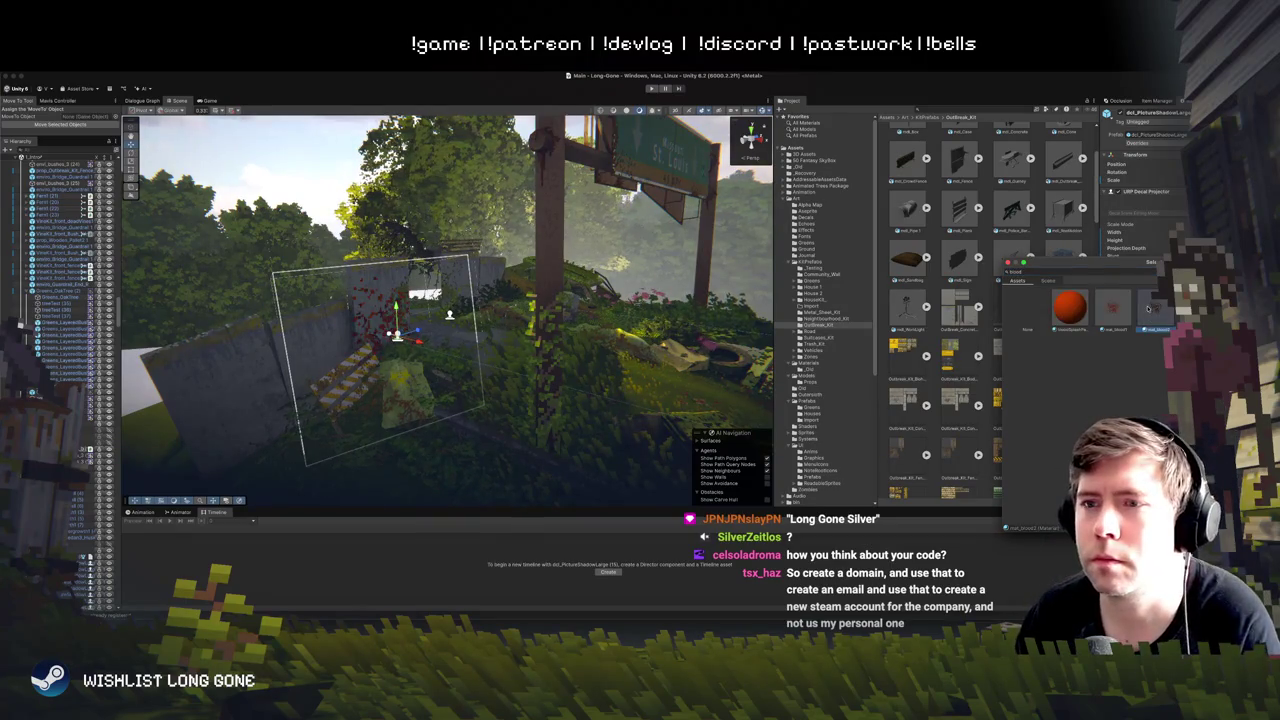
pyautogui.click(1158, 308)
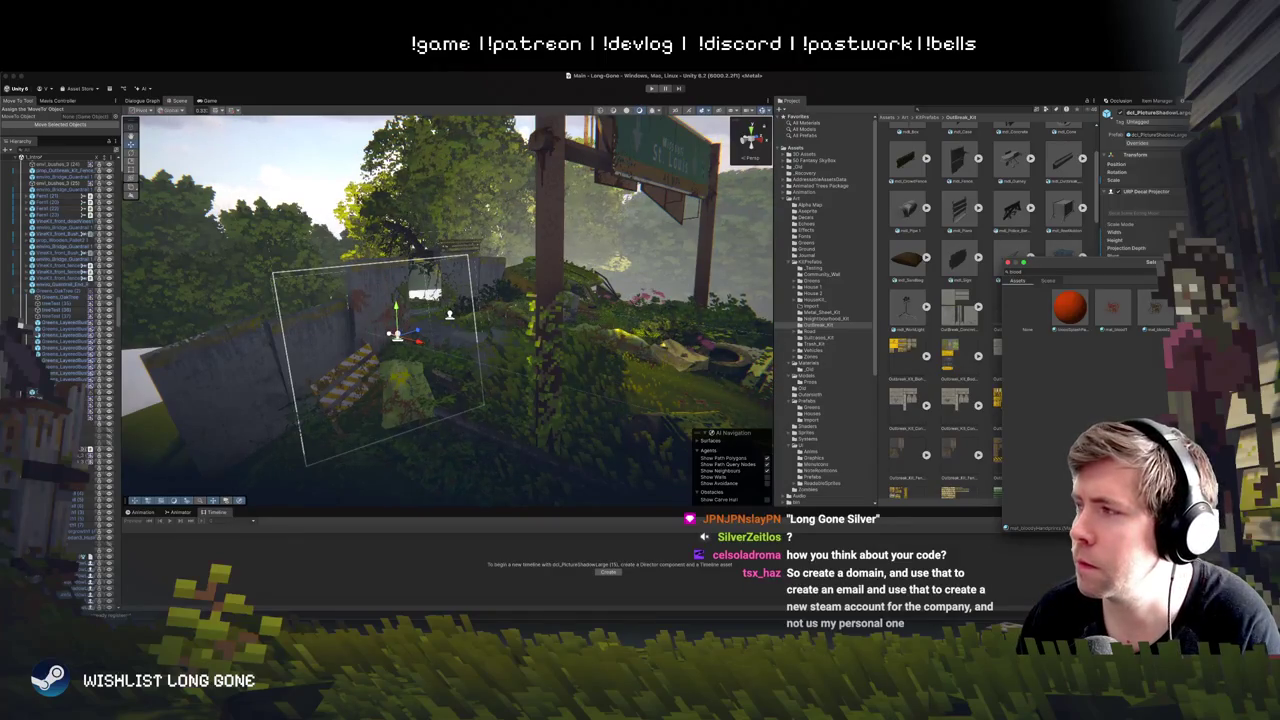
pyautogui.press('Return')
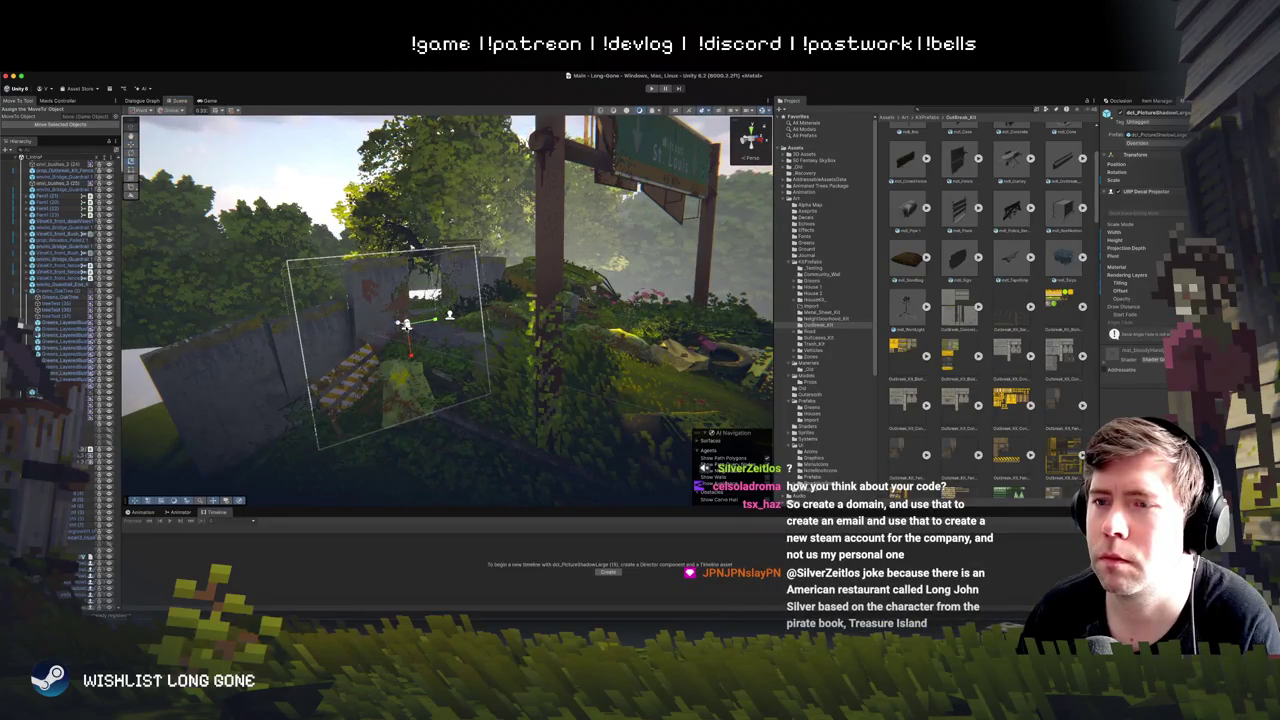
# Step: Shrink the blood decal's projection box and frame it to check the smaller patch
pyautogui.moveTo(310, 340); pyautogui.dragTo(378, 330)
pyautogui.press('e')
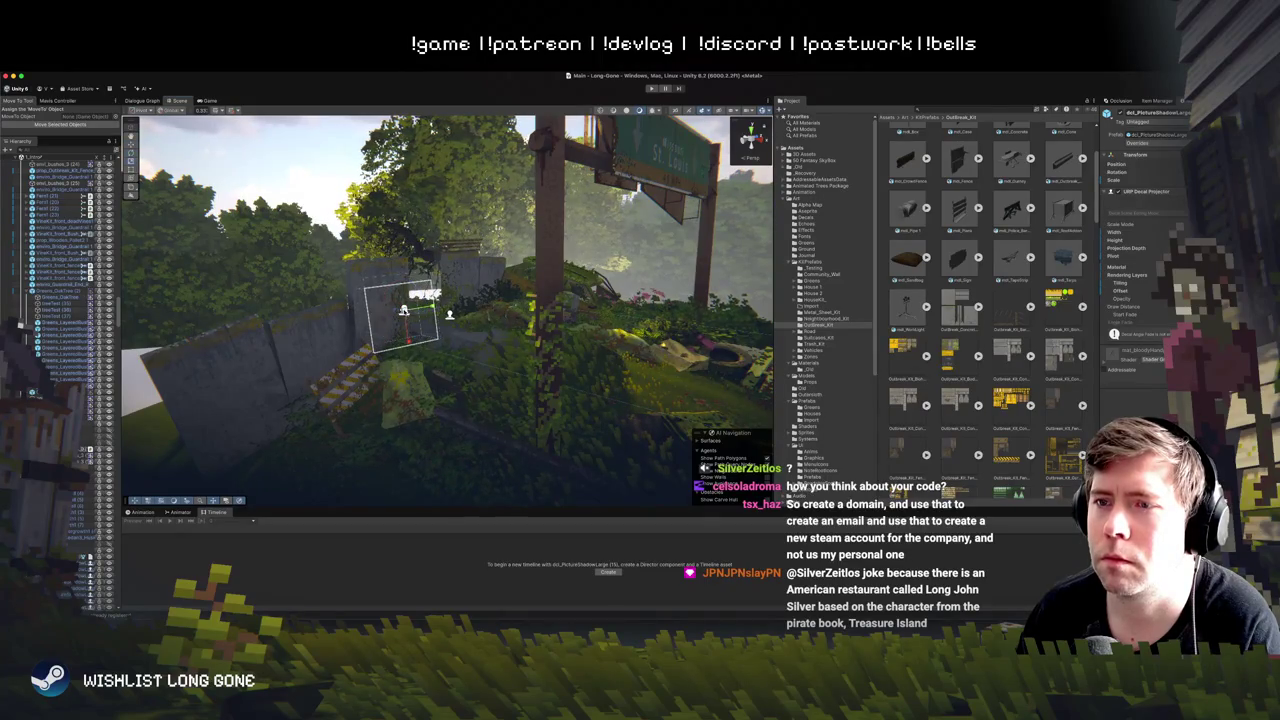
pyautogui.press('w')
pyautogui.press('f')
pyautogui.scroll(5, 390, 307)
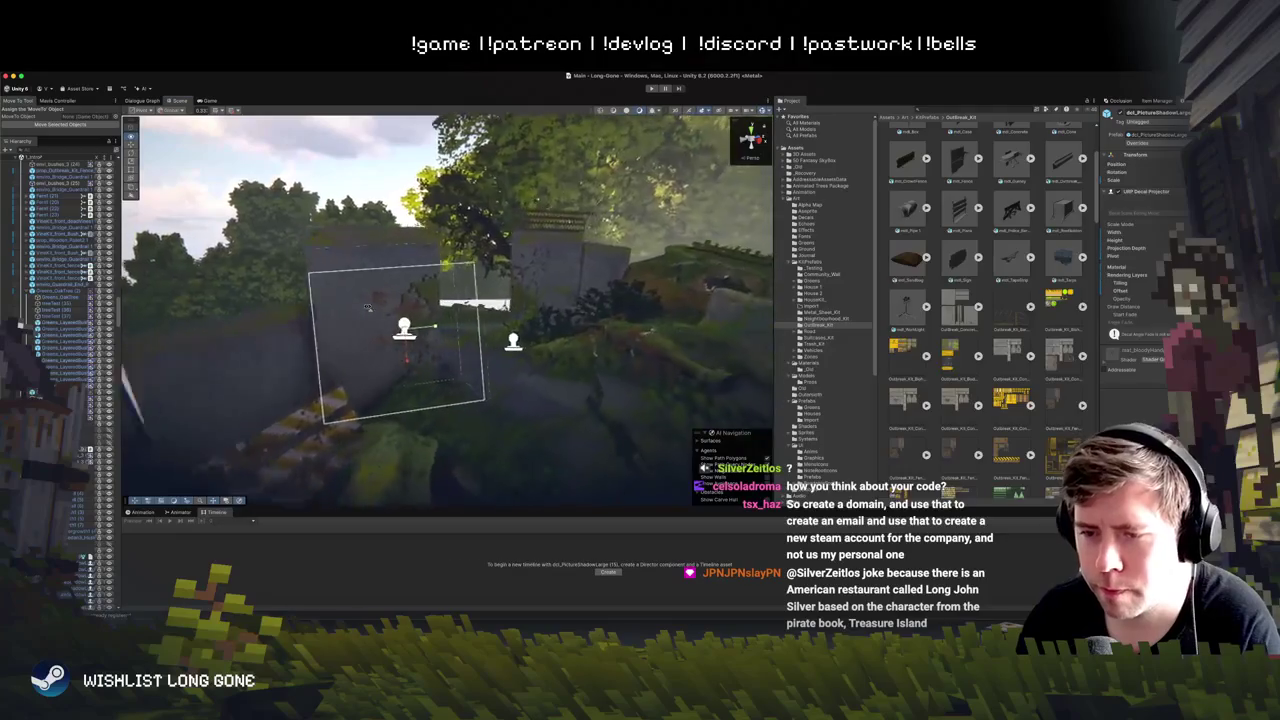
pyautogui.scroll(-1, 351, 308)
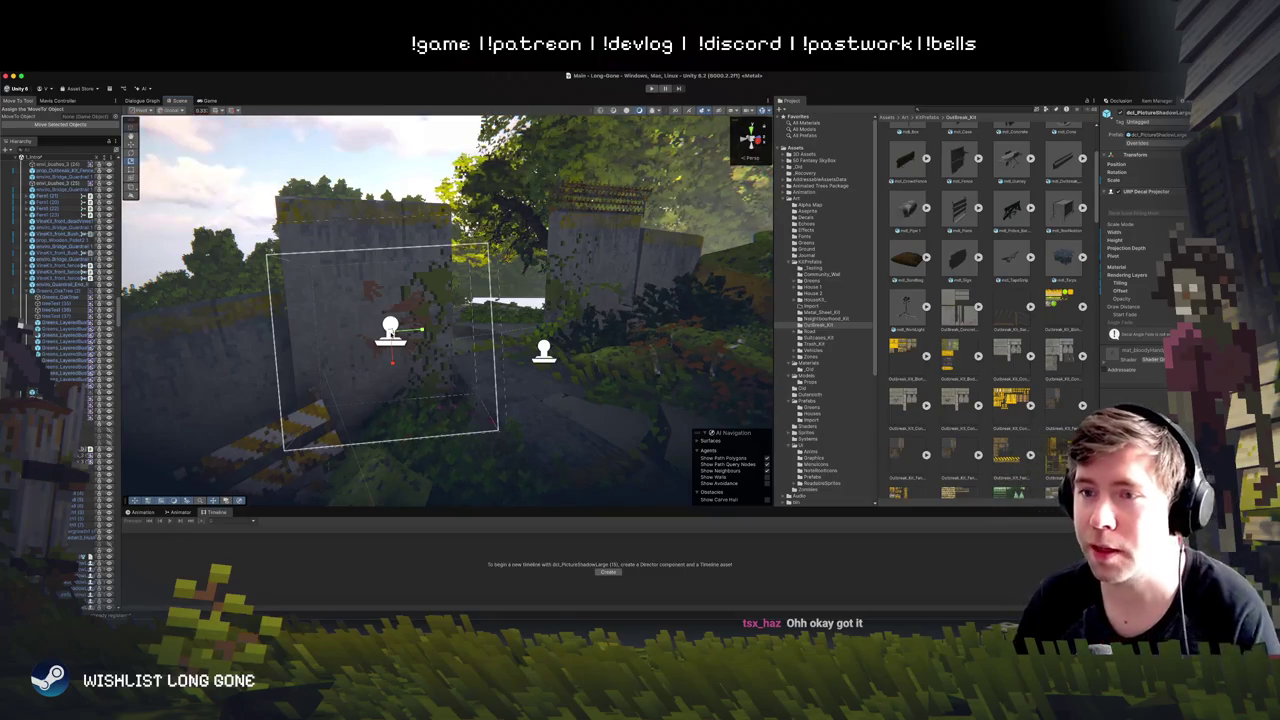
# Step: Rotate the handprint decal, slide it right and down on the wall, and deselect it
pyautogui.moveTo(422, 332)
pyautogui.mouseDown()
pyautogui.moveTo(420, 345)
pyautogui.moveTo(381, 307)
pyautogui.moveTo(296, 338)
pyautogui.mouseUp()
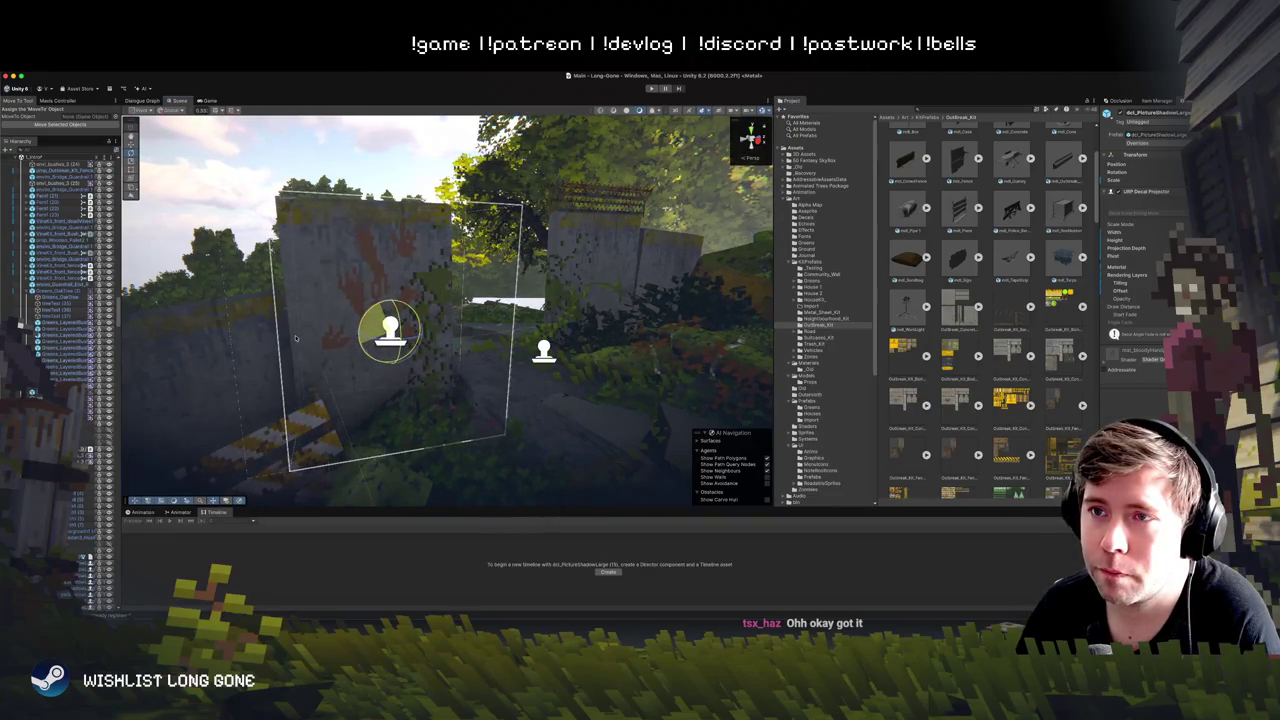
pyautogui.press('w')
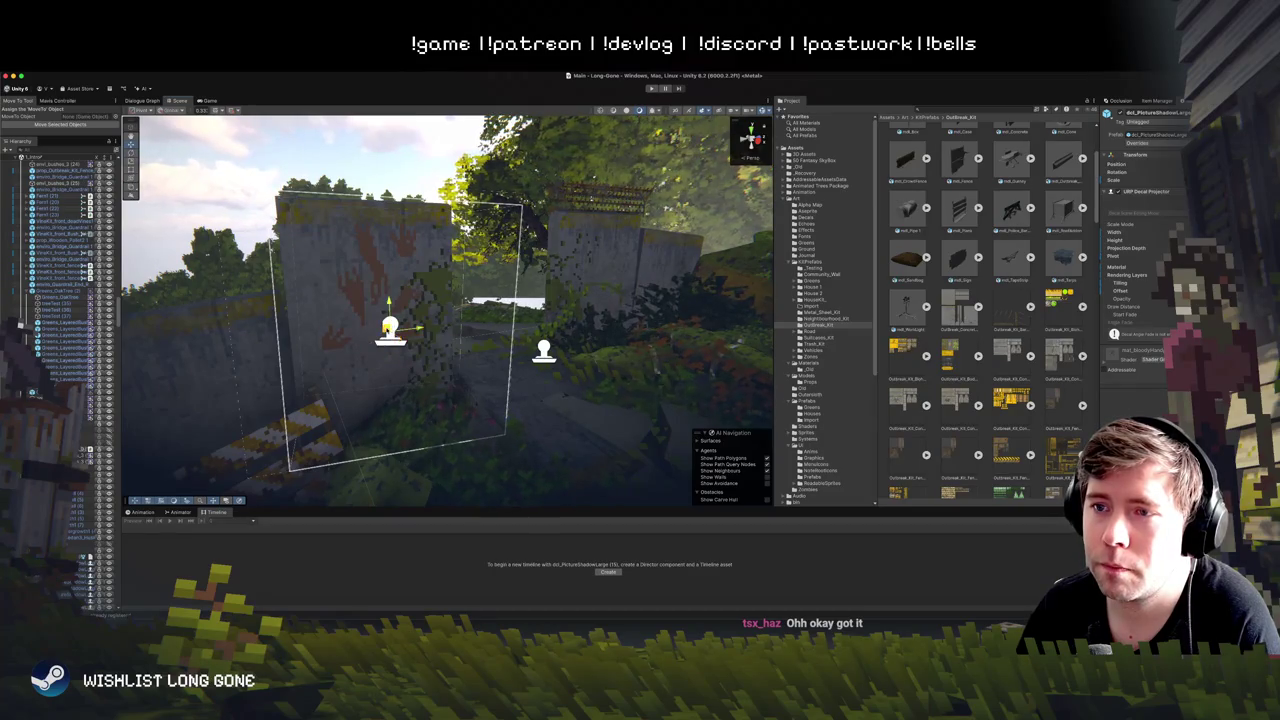
pyautogui.moveTo(390, 330)
pyautogui.mouseDown()
pyautogui.moveTo(427, 373)
pyautogui.moveTo(414, 366)
pyautogui.moveTo(423, 351)
pyautogui.moveTo(375, 360)
pyautogui.moveTo(363, 380)
pyautogui.moveTo(491, 428)
pyautogui.moveTo(572, 338)
pyautogui.moveTo(653, 297)
pyautogui.moveTo(646, 197)
pyautogui.moveTo(354, 189)
pyautogui.moveTo(323, 218)
pyautogui.moveTo(668, 313)
pyautogui.moveTo(558, 292)
pyautogui.moveTo(643, 292)
pyautogui.moveTo(643, 330)
pyautogui.moveTo(620, 296)
pyautogui.mouseUp()
pyautogui.click(500, 200)
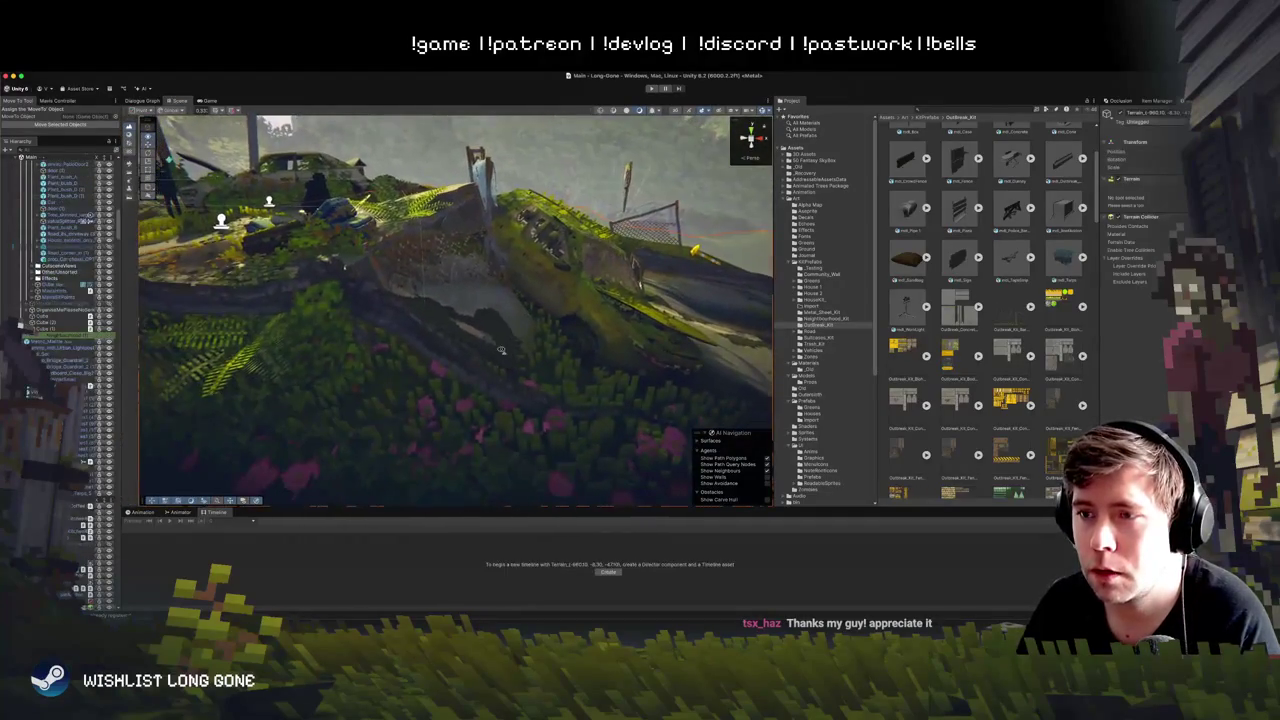
# Step: Select the Road_Fragments002 road piece and rotate it slightly
pyautogui.click(504, 331)
pyautogui.click(463, 309)
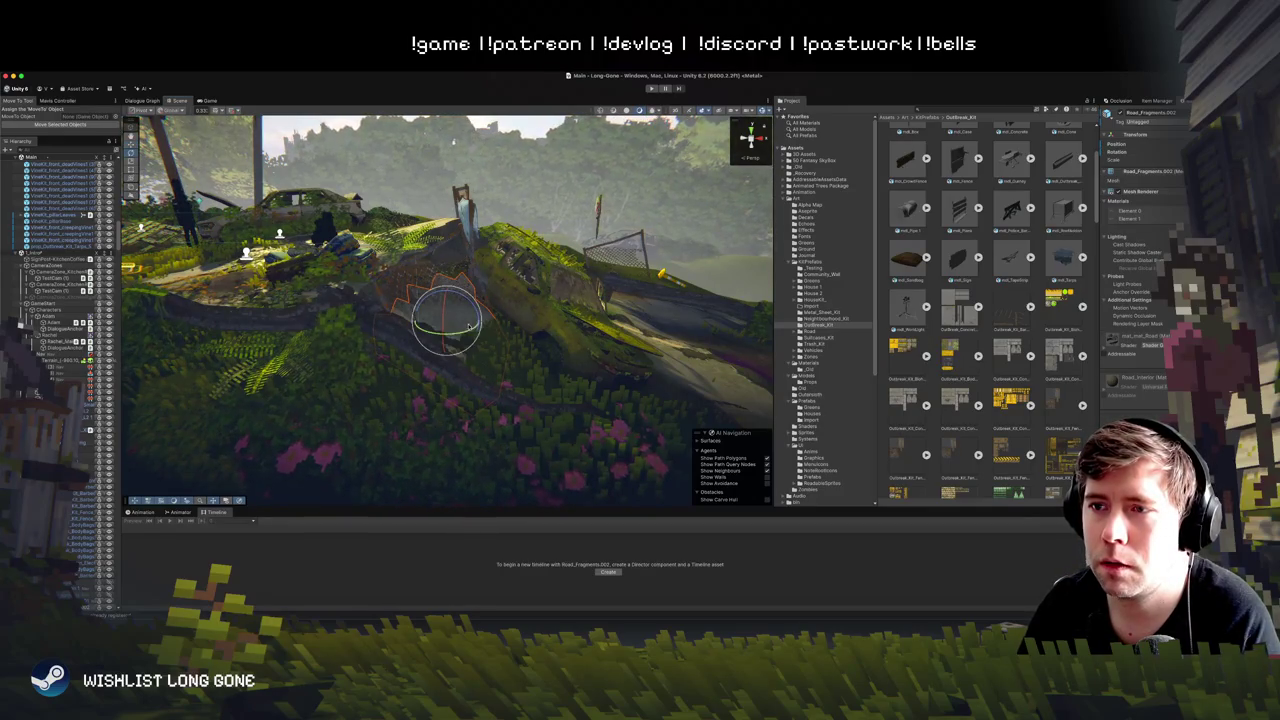
pyautogui.moveTo(471, 306); pyautogui.dragTo(500, 302)
# Step: Select the orange fence panel on the hilltop and frame it in view
pyautogui.click(393, 295)
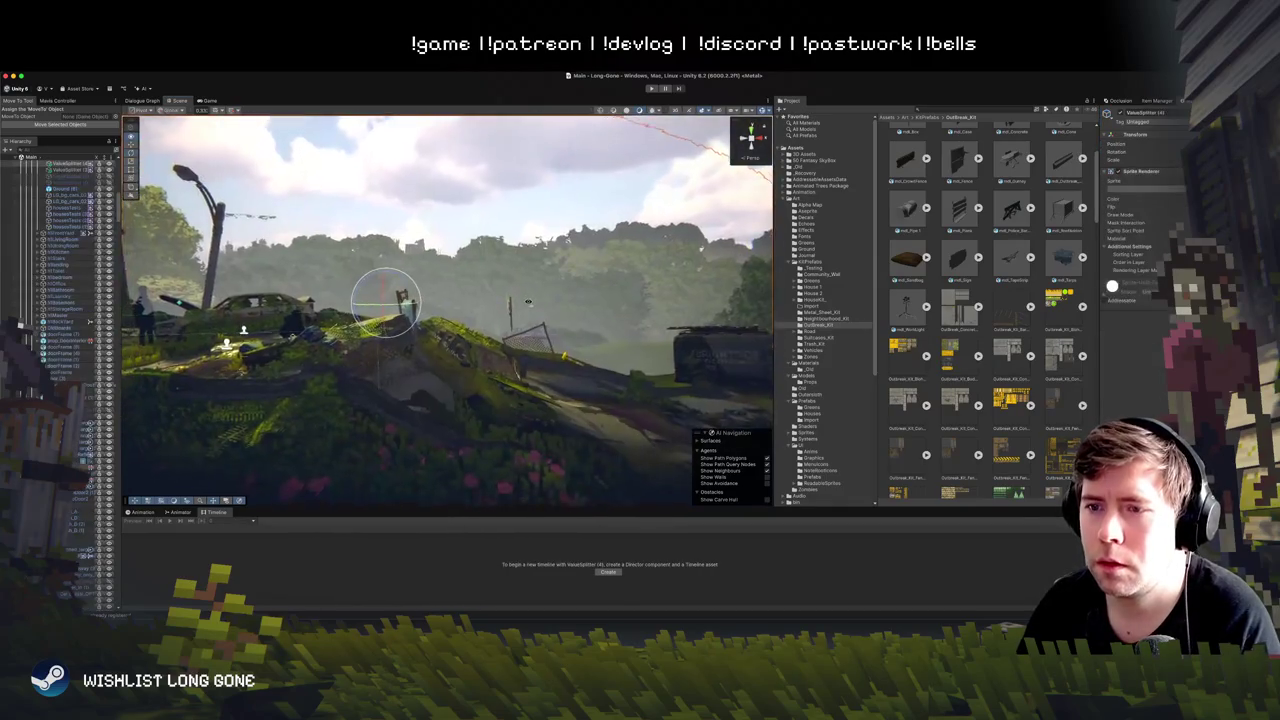
pyautogui.moveTo(375, 295)
pyautogui.mouseDown()
pyautogui.moveTo(391, 380)
pyautogui.moveTo(385, 300)
pyautogui.moveTo(367, 333)
pyautogui.moveTo(430, 256)
pyautogui.mouseUp()
pyautogui.click(391, 394)
pyautogui.click(430, 256)
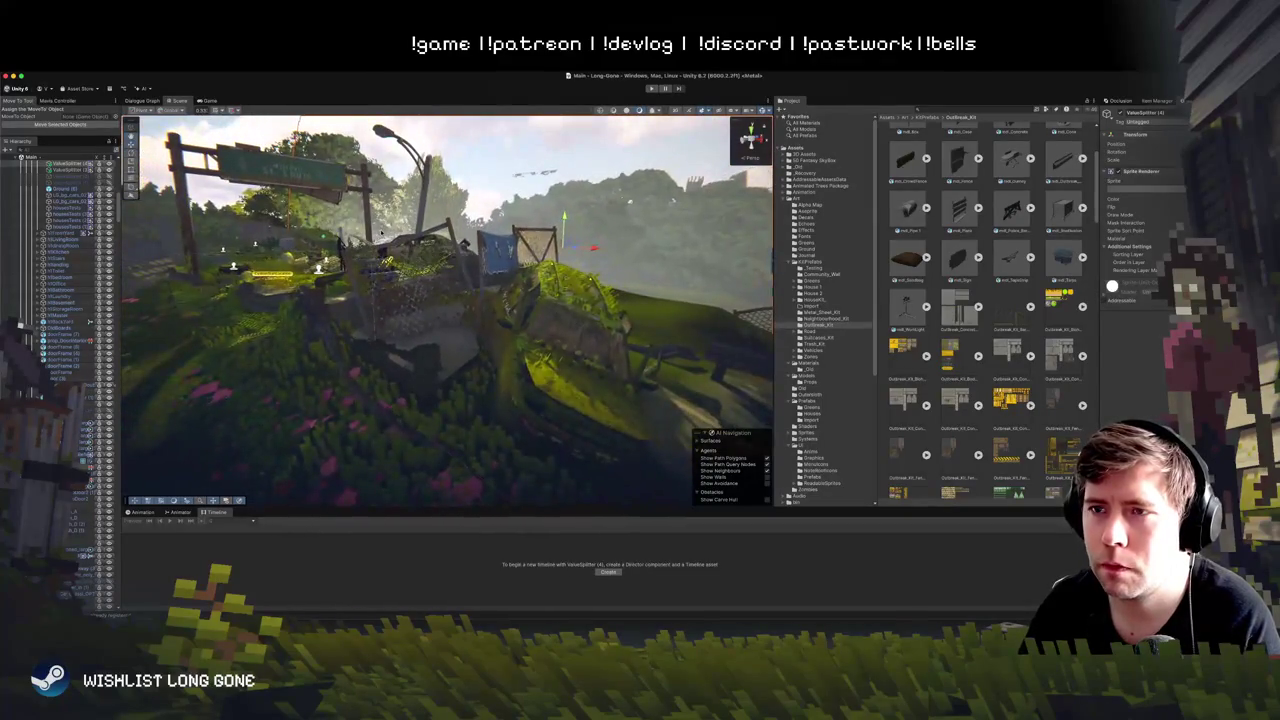
pyautogui.click(370, 305)
pyautogui.press('f')
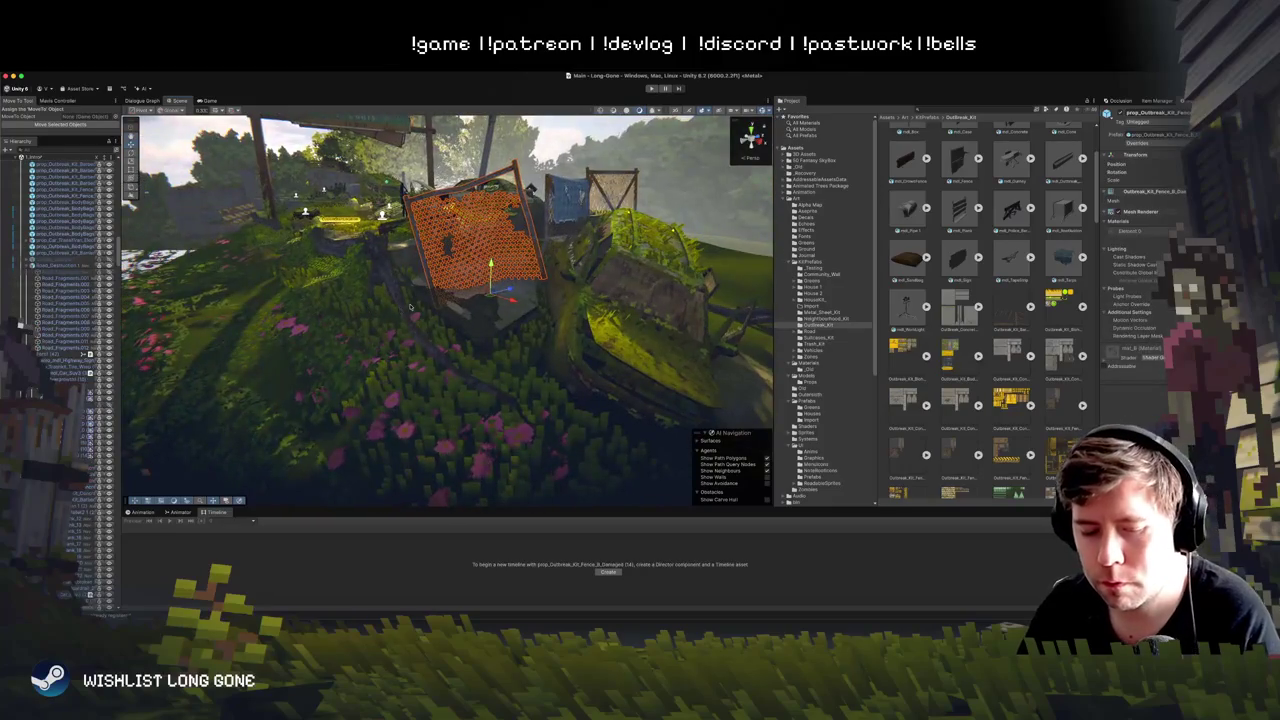
# Step: Move the damaged fence left and down, then rotate it upright and shift it right
pyautogui.moveTo(491, 300)
pyautogui.mouseDown()
pyautogui.moveTo(318, 368)
pyautogui.moveTo(250, 420)
pyautogui.moveTo(150, 440)
pyautogui.mouseUp()
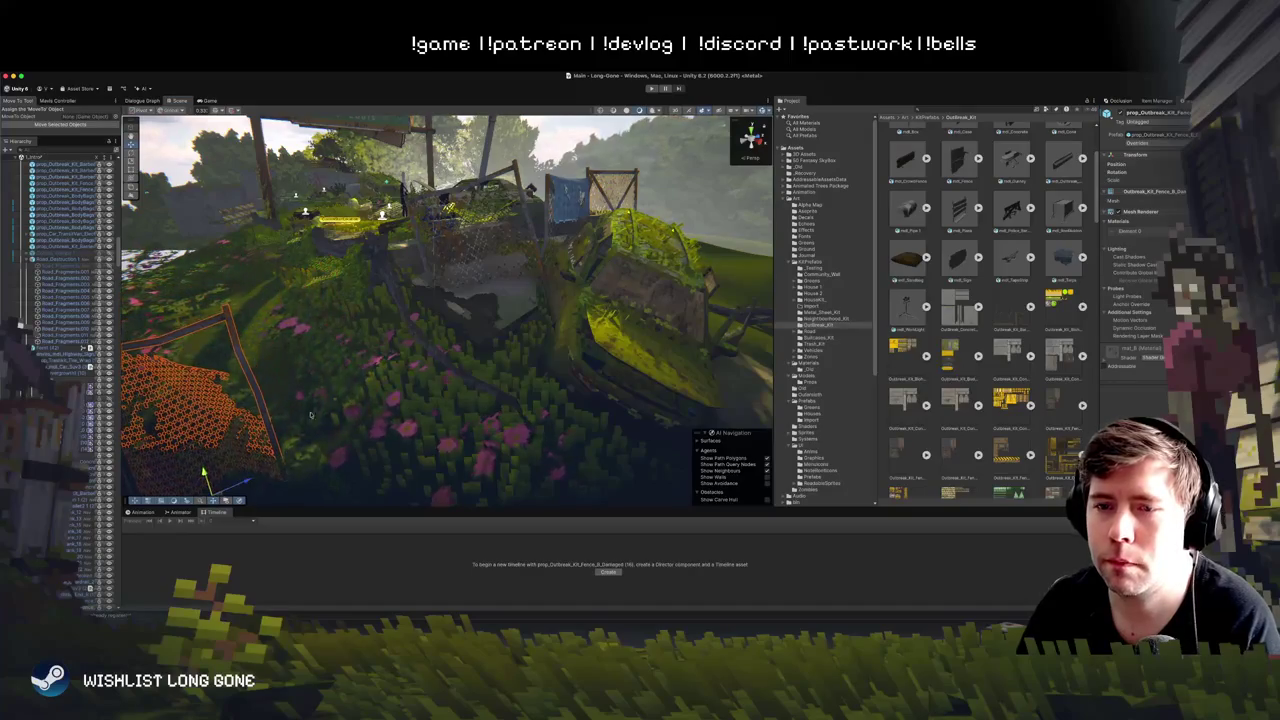
pyautogui.press('f')
pyautogui.moveTo(258, 410)
pyautogui.mouseDown()
pyautogui.moveTo(402, 362)
pyautogui.moveTo(335, 382)
pyautogui.mouseUp()
pyautogui.press('b')
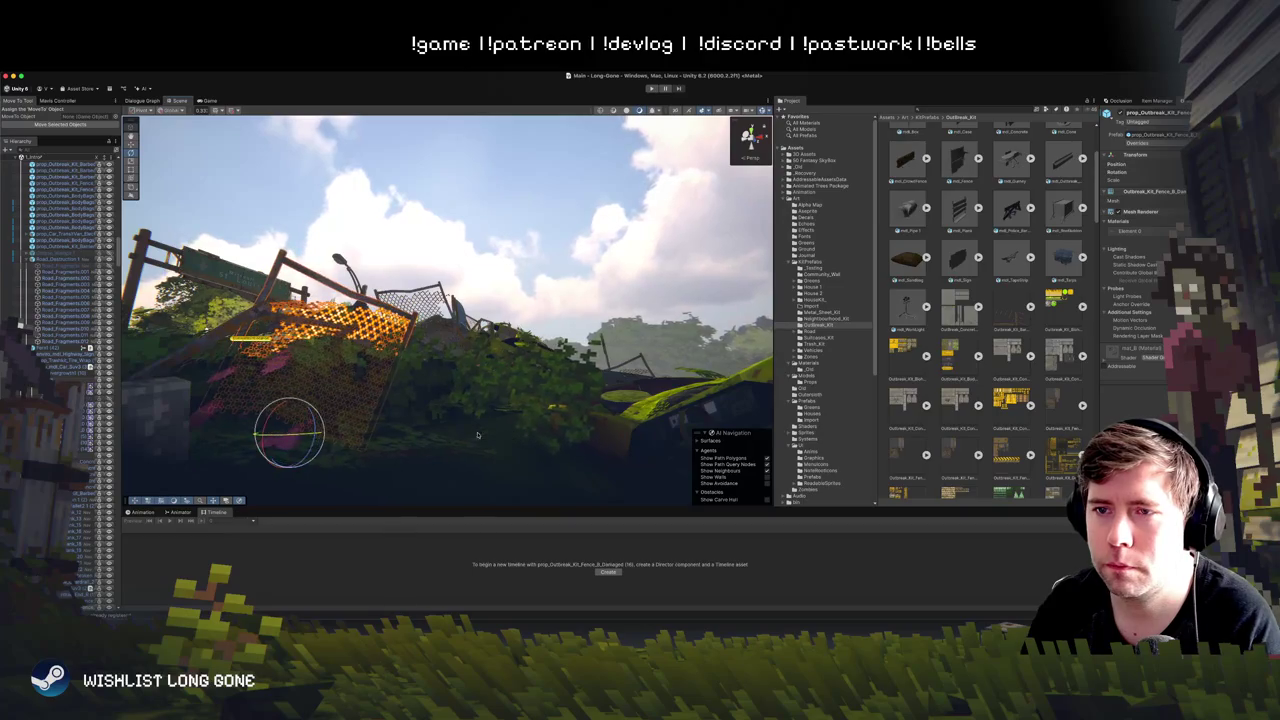
pyautogui.moveTo(315, 444)
pyautogui.mouseDown()
pyautogui.moveTo(288, 398)
pyautogui.moveTo(274, 405)
pyautogui.mouseUp()
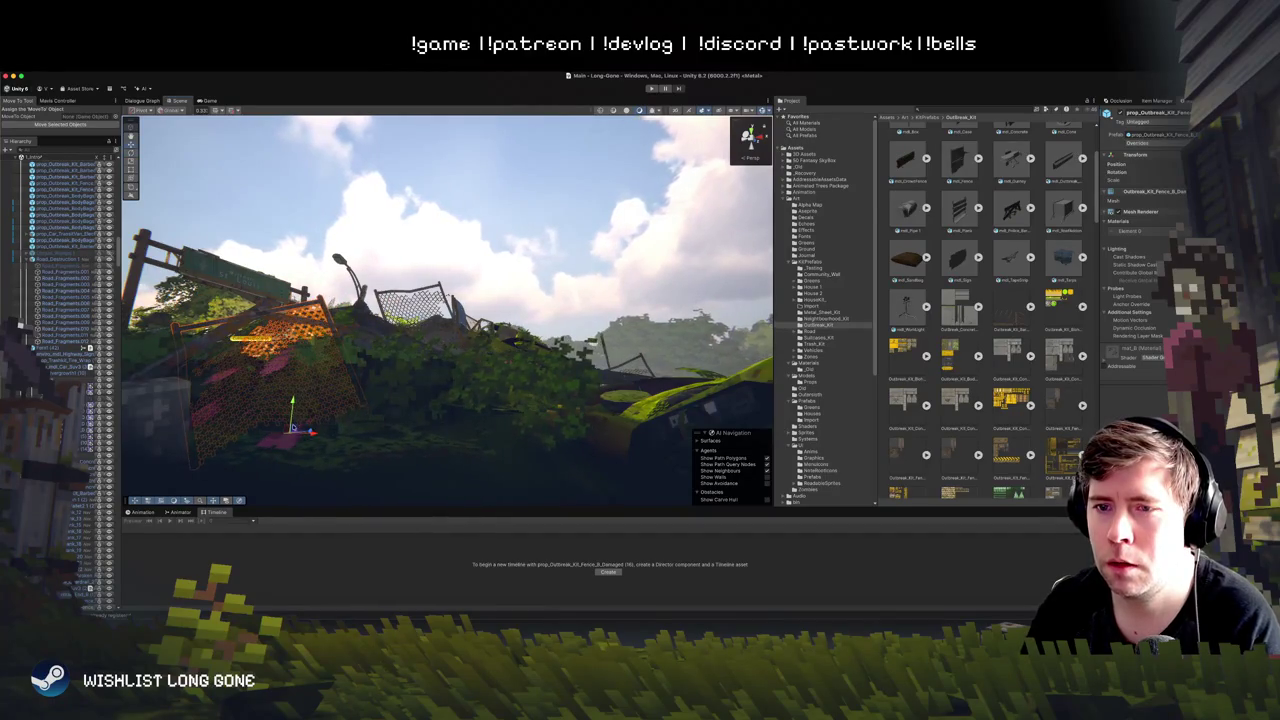
pyautogui.moveTo(286, 408); pyautogui.dragTo(340, 409)
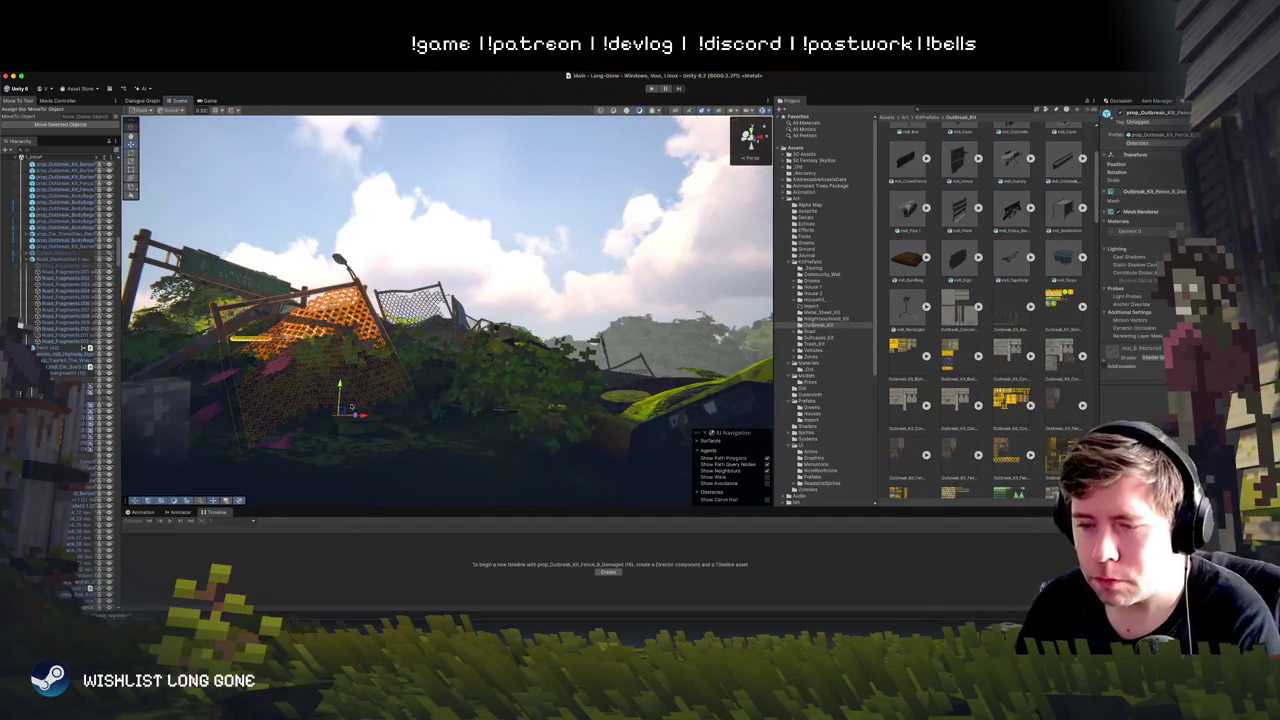
pyautogui.moveTo(376, 420); pyautogui.dragTo(377, 350)
# Step: Turn the fence around its vertical axis, move it left, and open the Select GameObject picker
pyautogui.press('f')
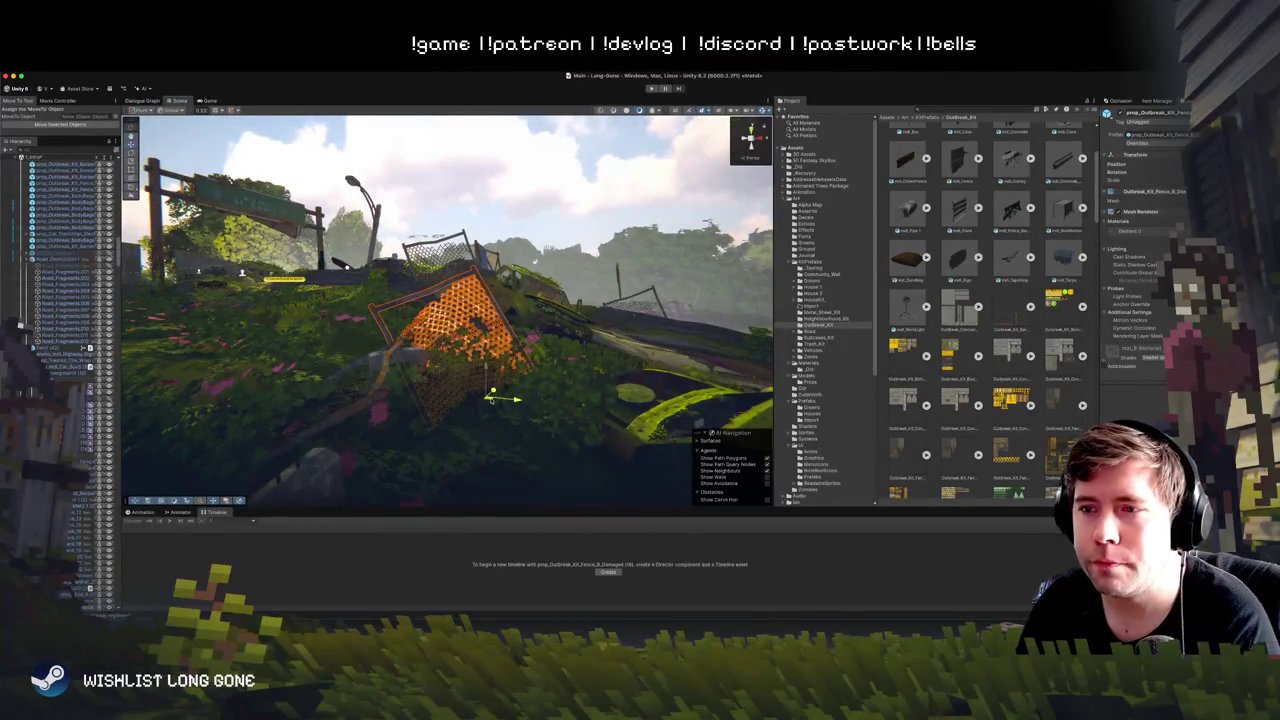
pyautogui.press('e')
pyautogui.moveTo(500, 405); pyautogui.dragTo(715, 397)
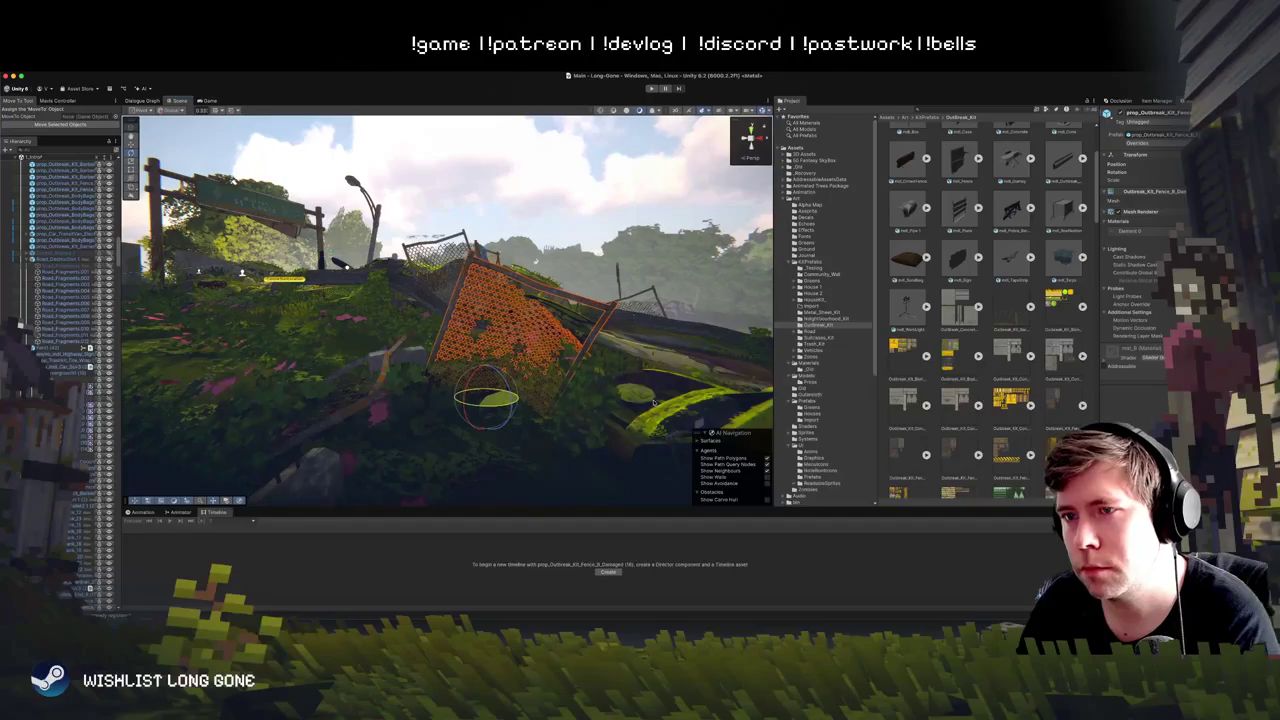
pyautogui.press('w')
pyautogui.moveTo(491, 394); pyautogui.dragTo(444, 387)
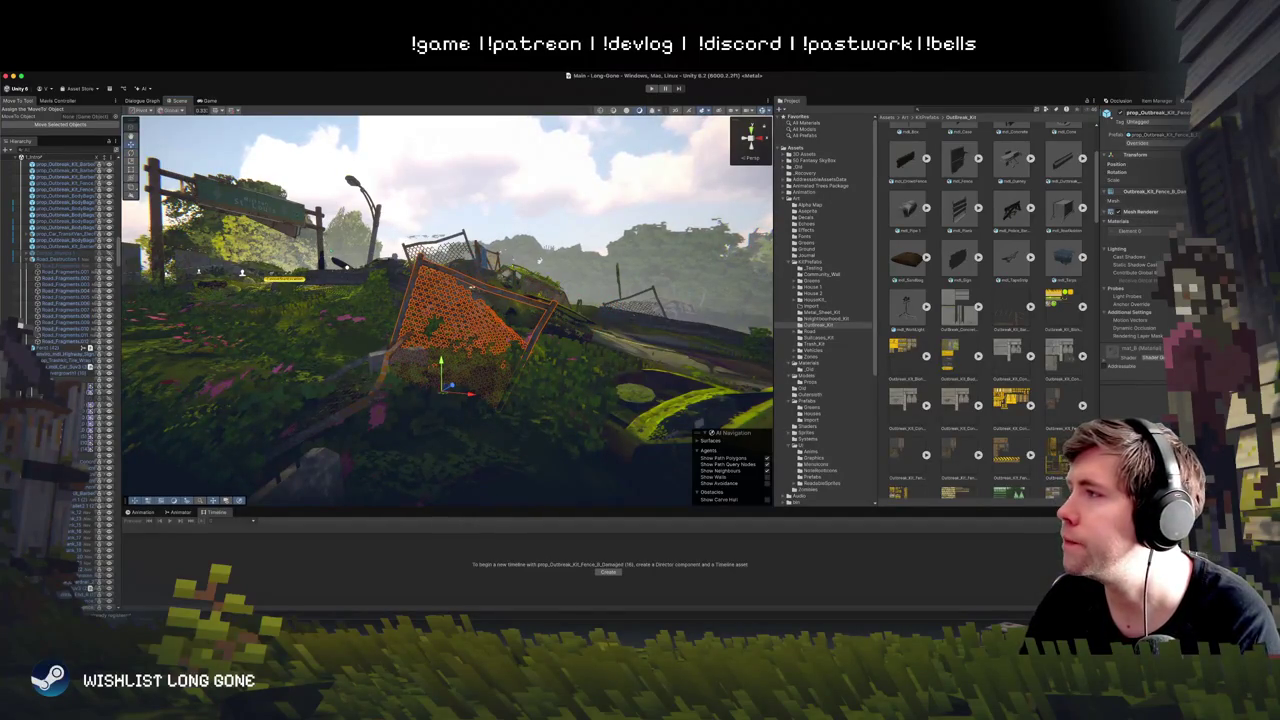
pyautogui.click(1084, 280)
pyautogui.scroll(3, 1090, 270)
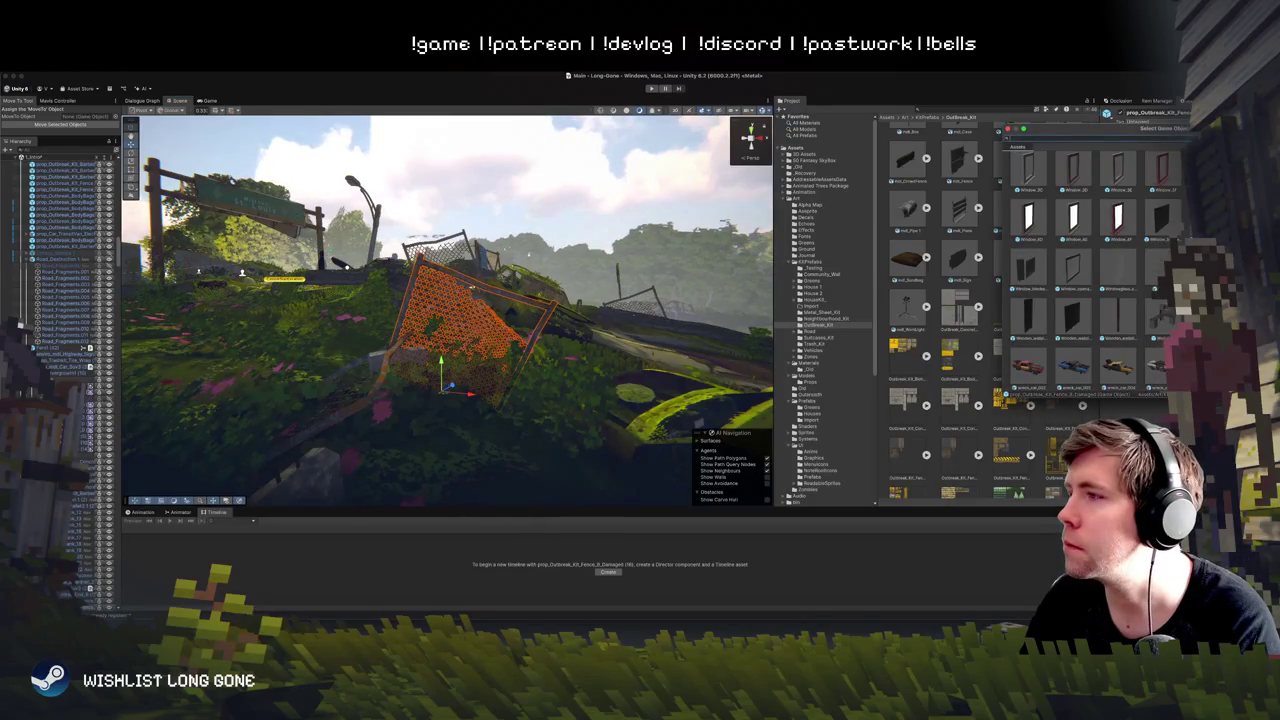
# Step: Step past Fence_B to prop_Outbreak_Kit_Fence_C_Damaged in the picker, then rotate it flatter on the slope
pyautogui.scroll(-3, 1095, 265)
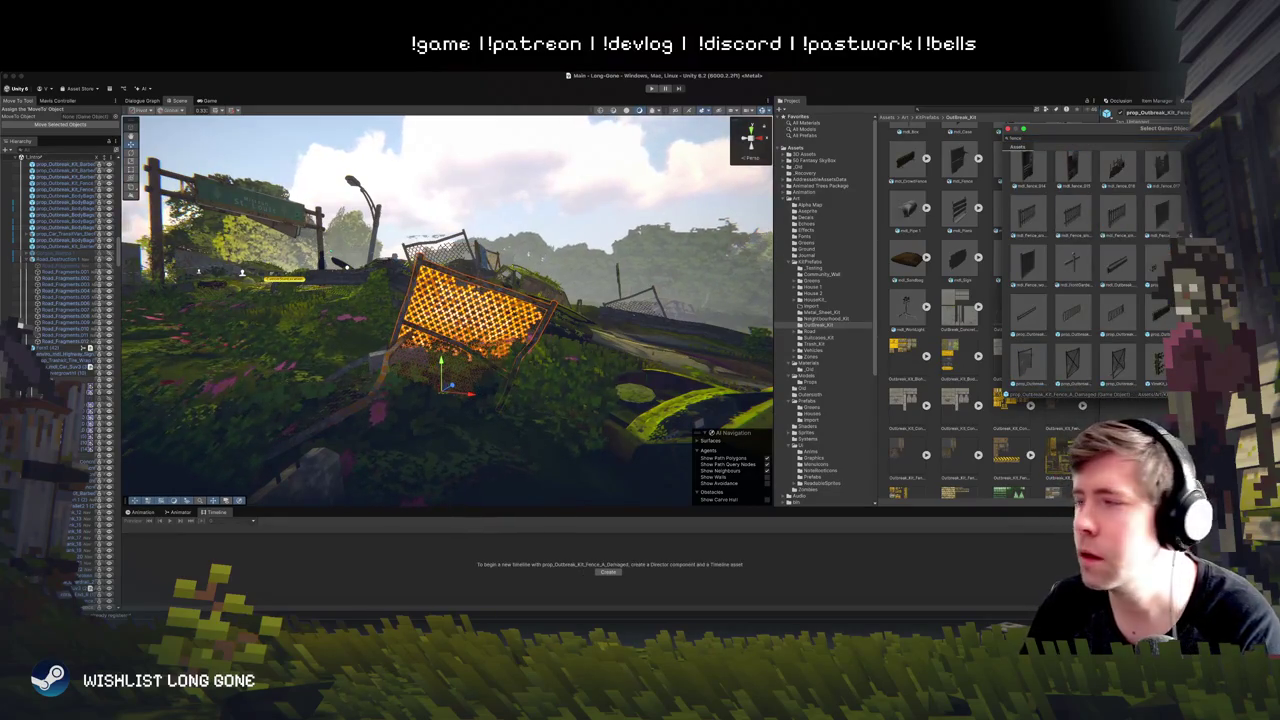
pyautogui.press('Right')
pyautogui.press('Right')
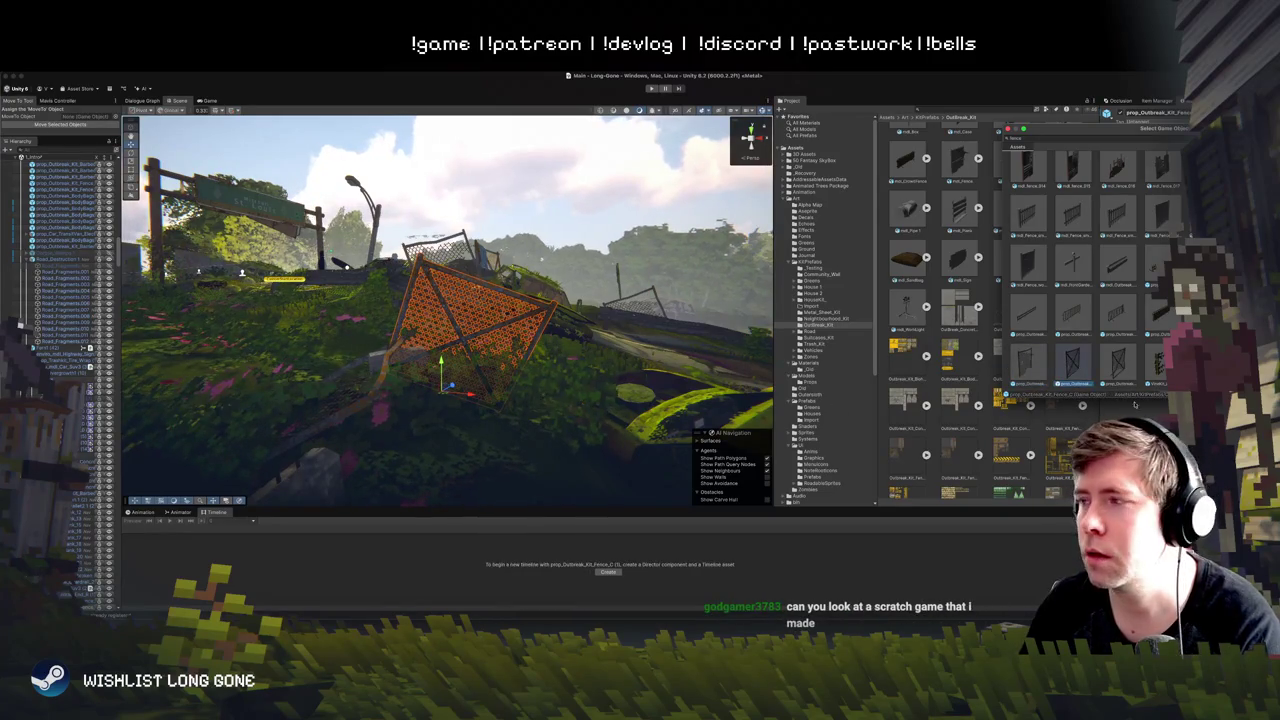
pyautogui.press('Right')
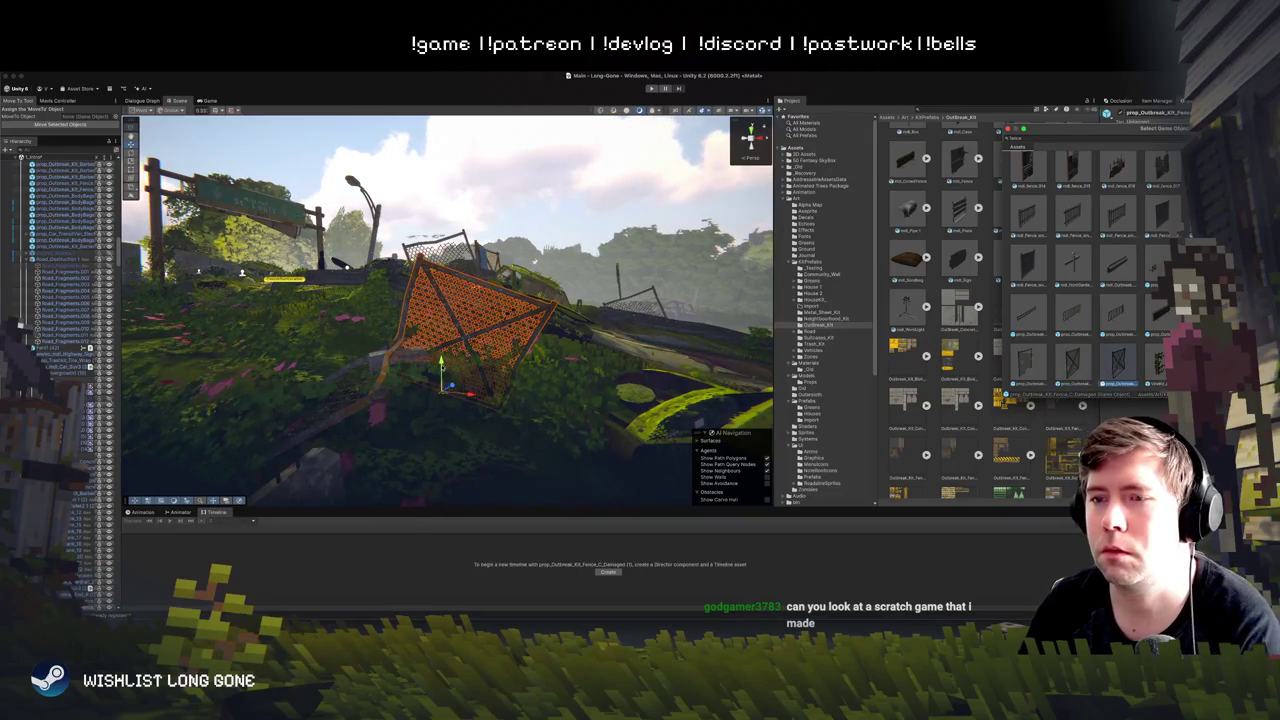
pyautogui.press('Return')
pyautogui.press('e')
pyautogui.moveTo(450, 401); pyautogui.dragTo(440, 420)
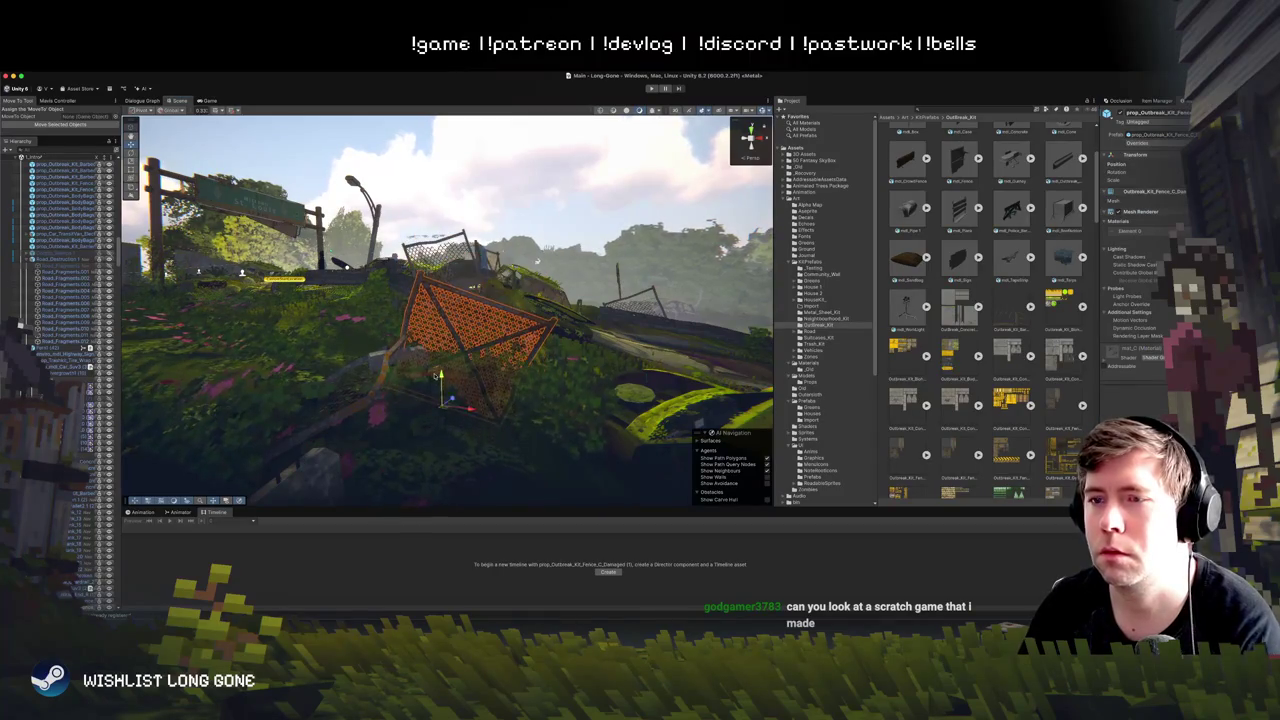
# Step: Raise the damaged fence up the slope, tilt it to a new angle, and shift it right
pyautogui.press('w')
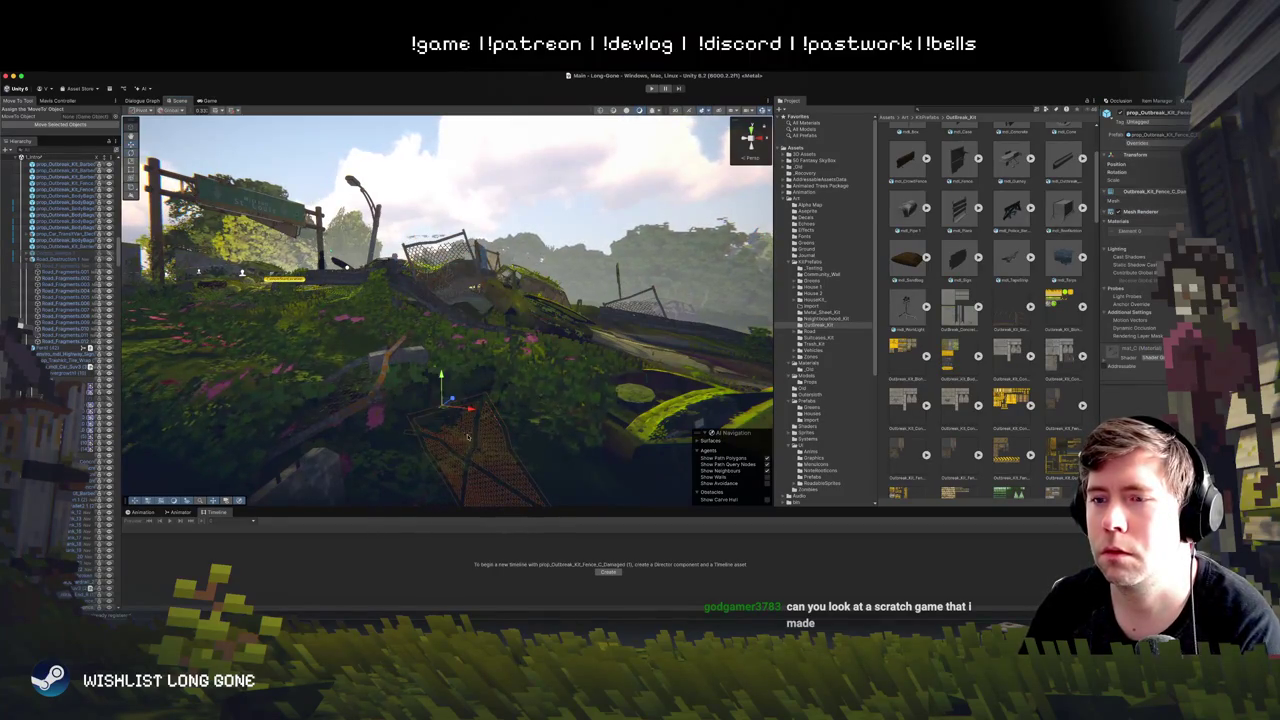
pyautogui.moveTo(440, 378); pyautogui.dragTo(436, 296)
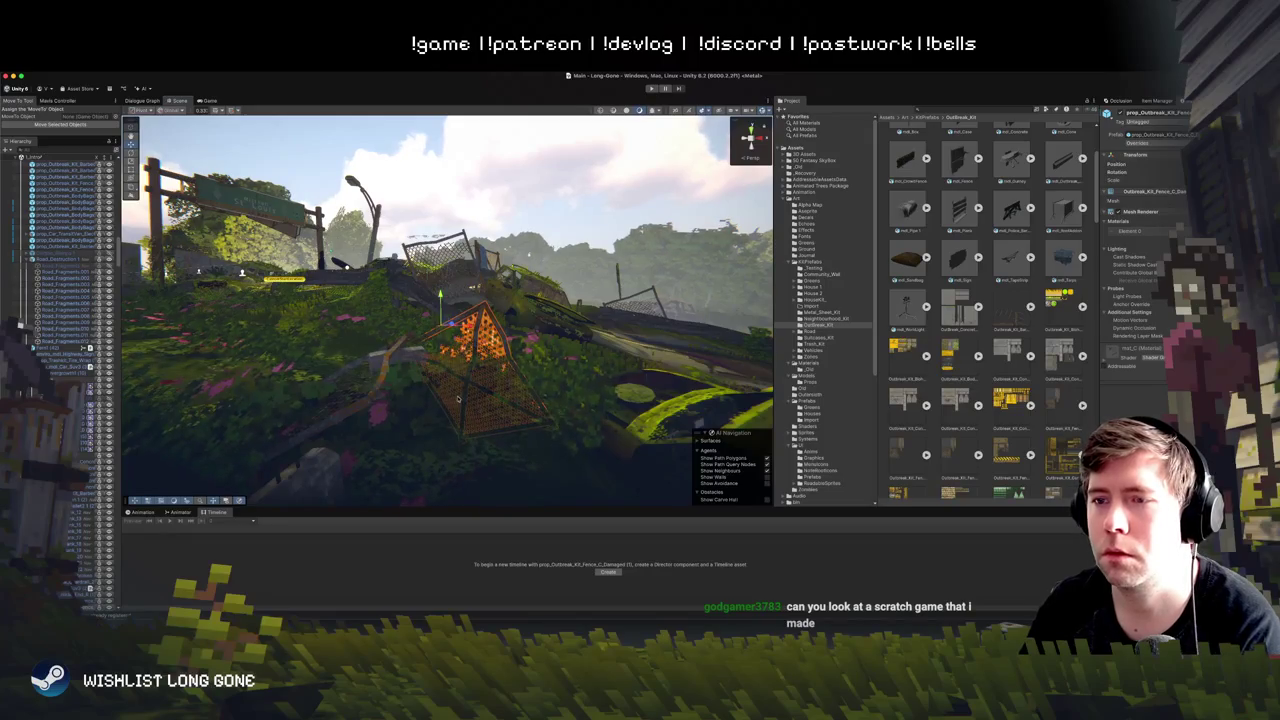
pyautogui.press('e')
pyautogui.moveTo(455, 345); pyautogui.dragTo(420, 440)
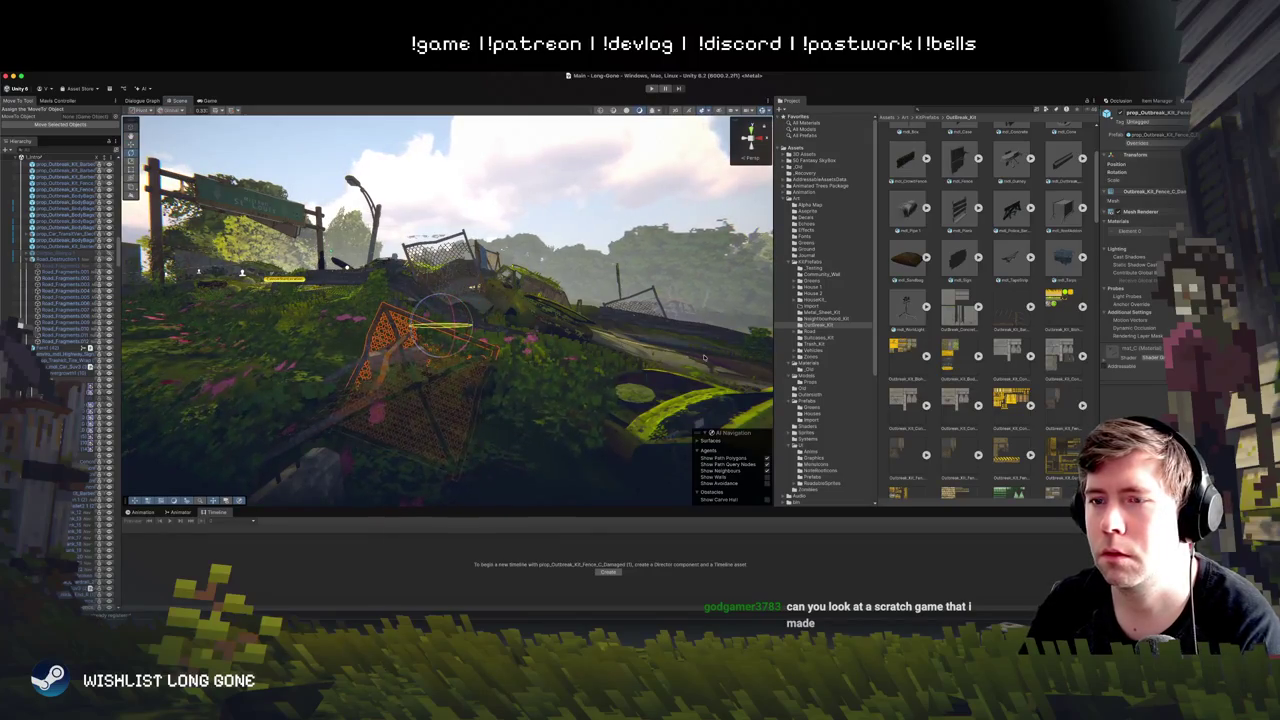
pyautogui.moveTo(704, 357); pyautogui.dragTo(629, 363)
pyautogui.moveTo(455, 324); pyautogui.dragTo(498, 327)
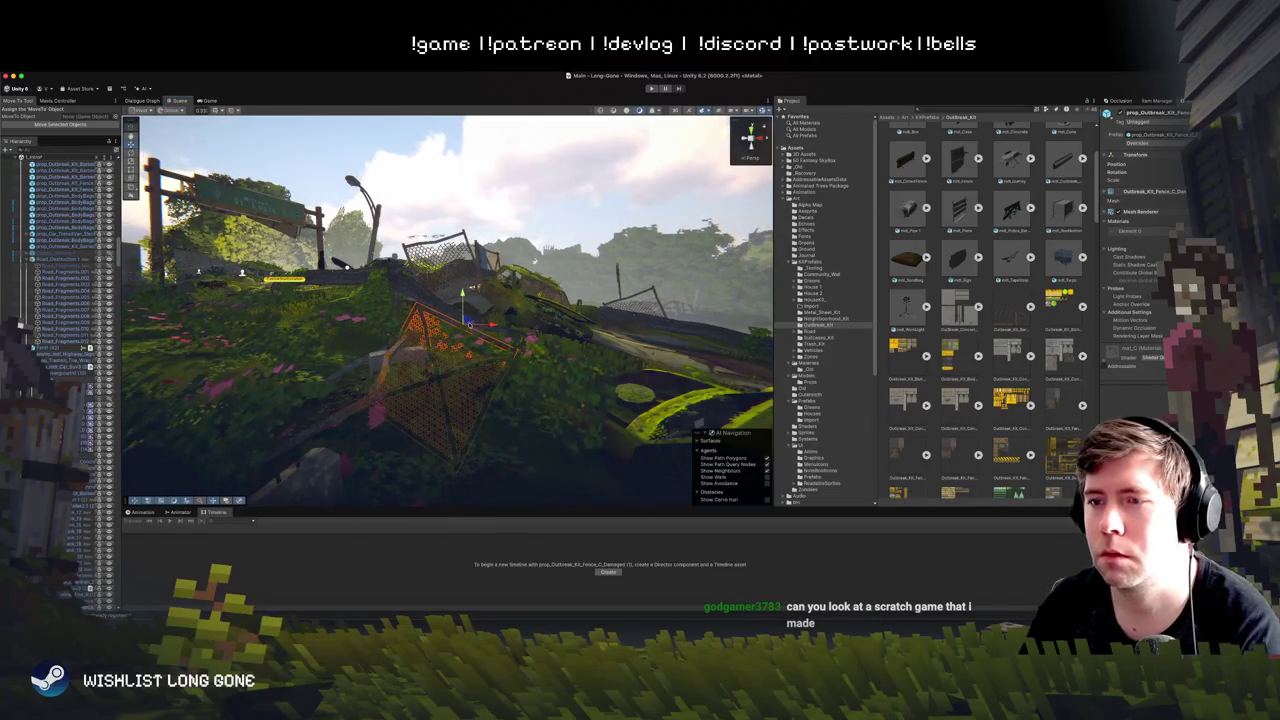
# Step: Frame the fence area, then slide the hillside fence left and nudge it into place
pyautogui.press('f')
pyautogui.press('f')
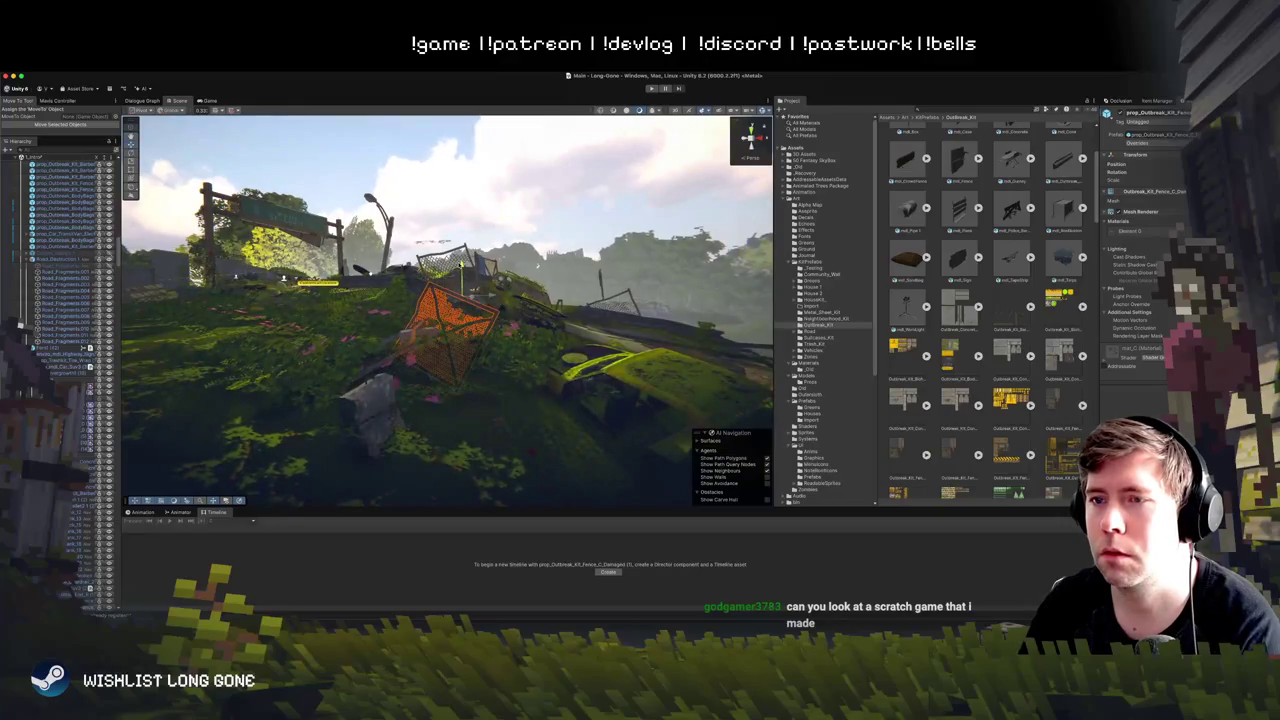
pyautogui.click(518, 201)
pyautogui.press('f')
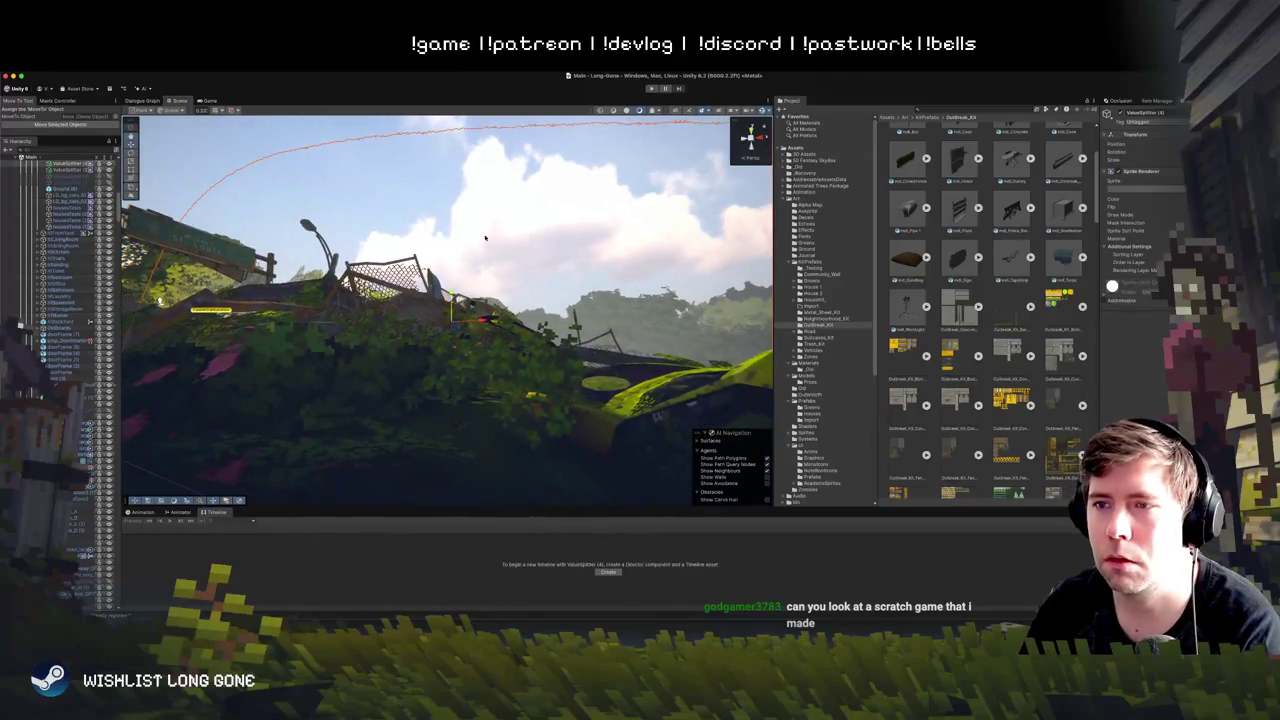
pyautogui.click(413, 306)
pyautogui.moveTo(380, 300)
pyautogui.mouseDown()
pyautogui.moveTo(357, 275)
pyautogui.moveTo(230, 285)
pyautogui.mouseUp()
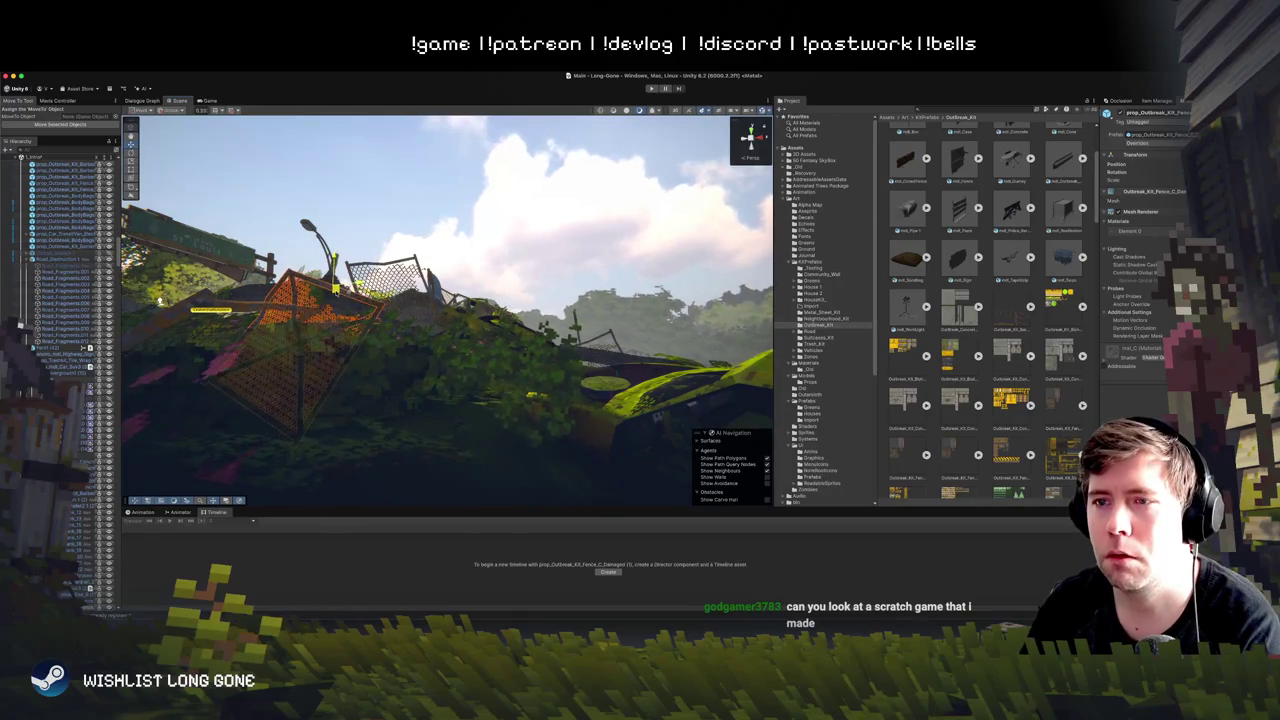
pyautogui.moveTo(334, 272); pyautogui.dragTo(331, 262)
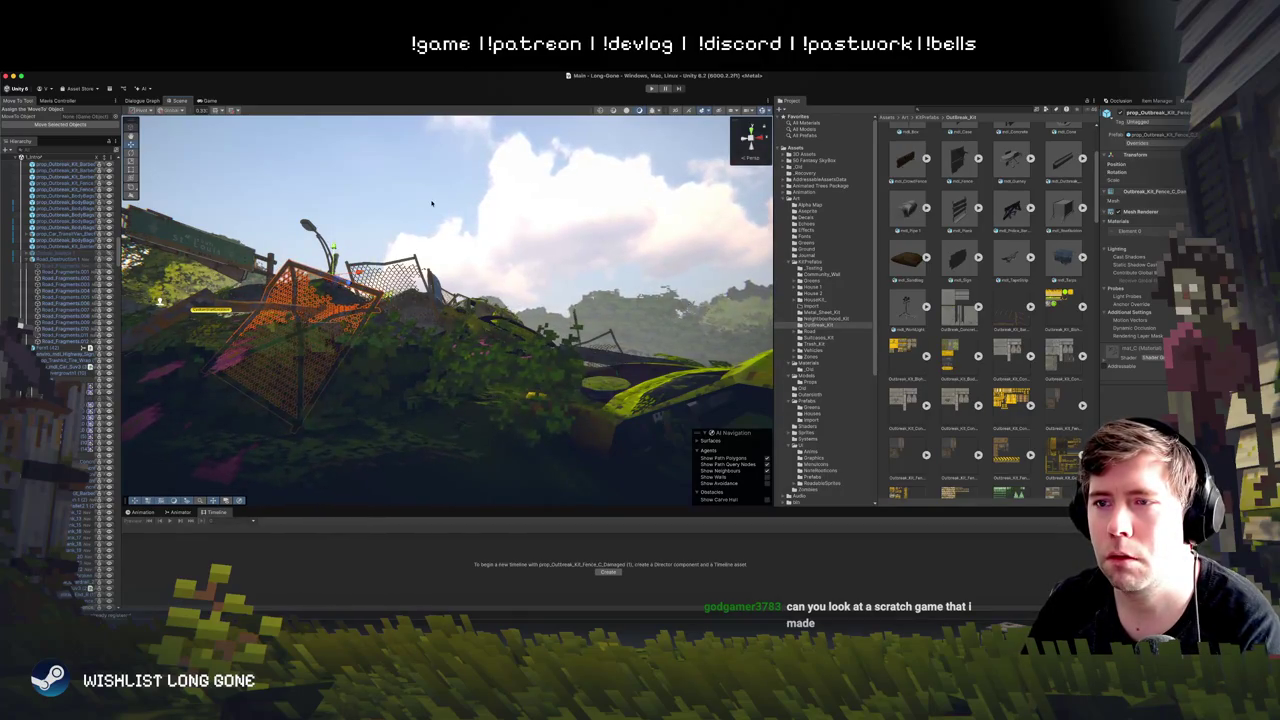
# Step: Shift the right-hand damaged fence rightward and tilt it
pyautogui.click(410, 330)
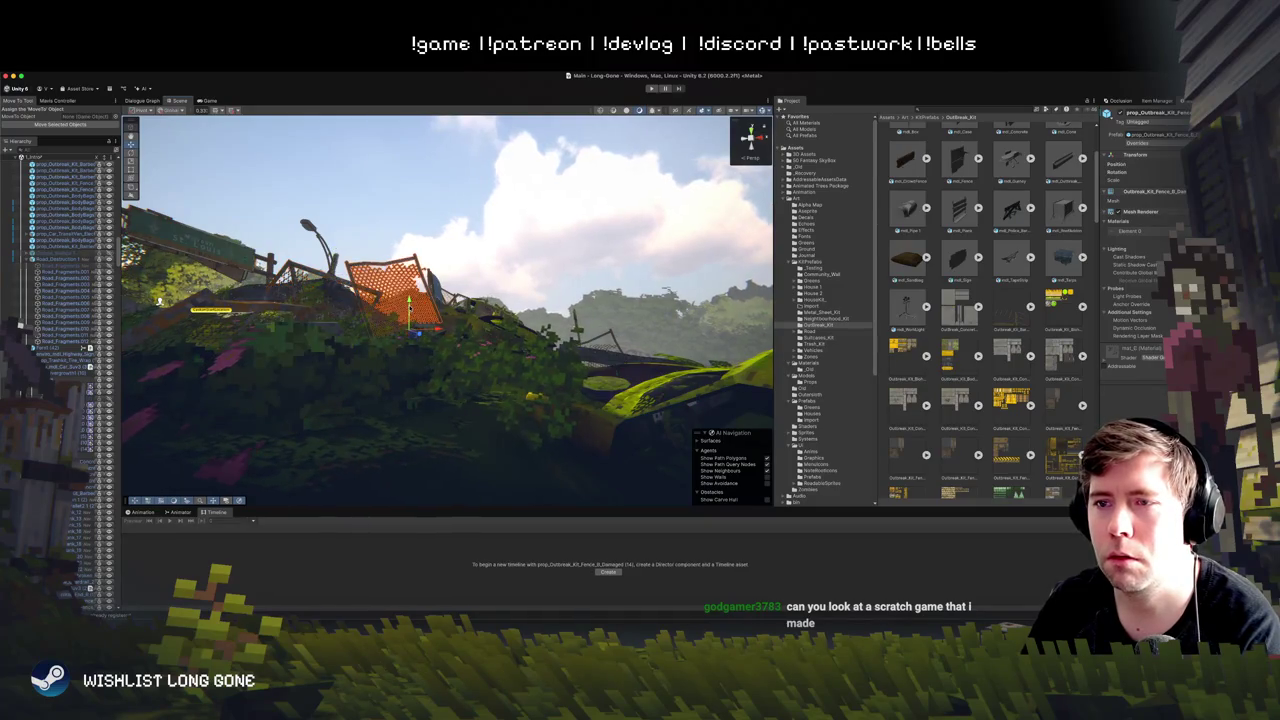
pyautogui.moveTo(398, 340)
pyautogui.mouseDown()
pyautogui.moveTo(407, 345)
pyautogui.moveTo(325, 405)
pyautogui.moveTo(511, 286)
pyautogui.mouseUp()
pyautogui.click(407, 345)
pyautogui.press('f')
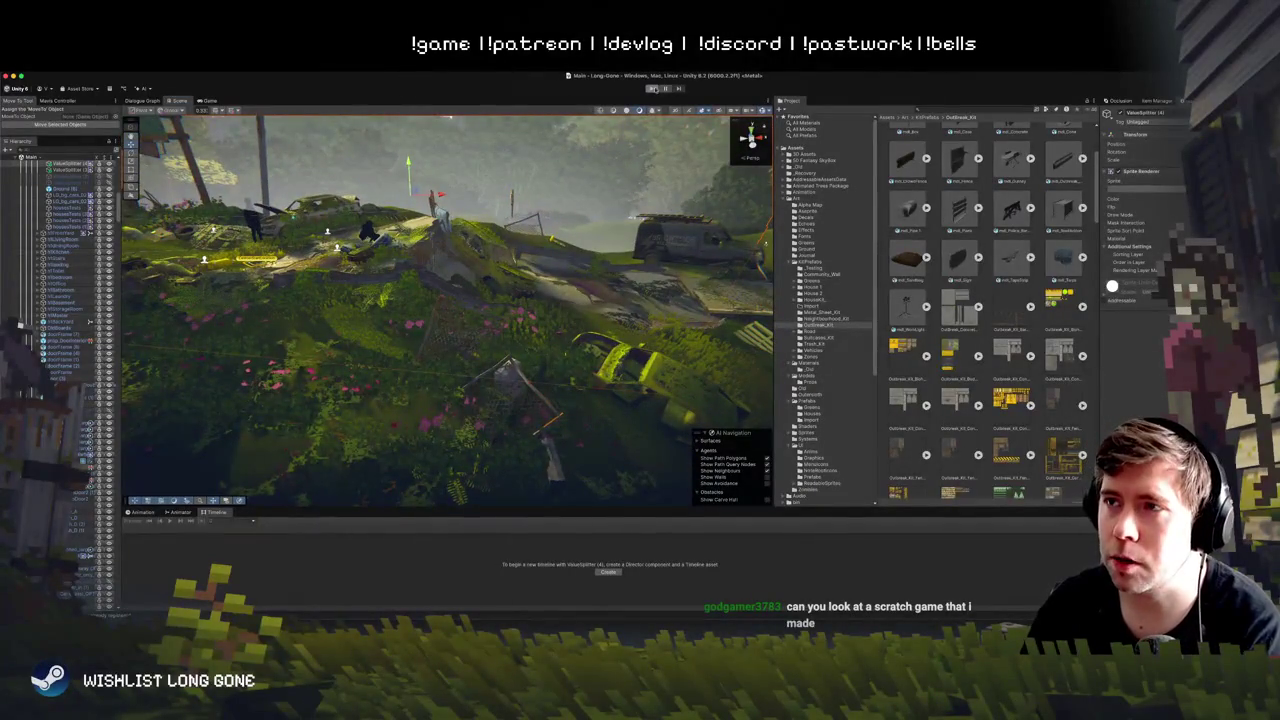
# Step: Play-test by walking the character along the path, with the Game view docked and widened
pyautogui.click(653, 88)
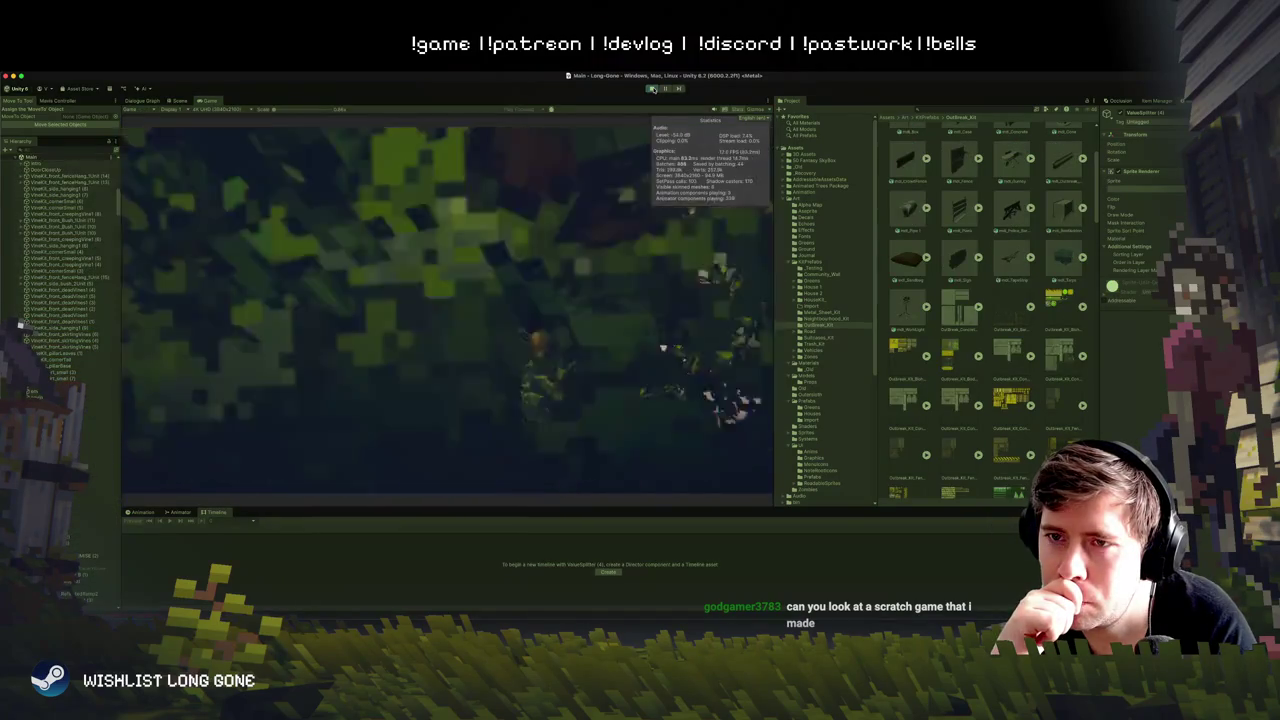
pyautogui.press('d')
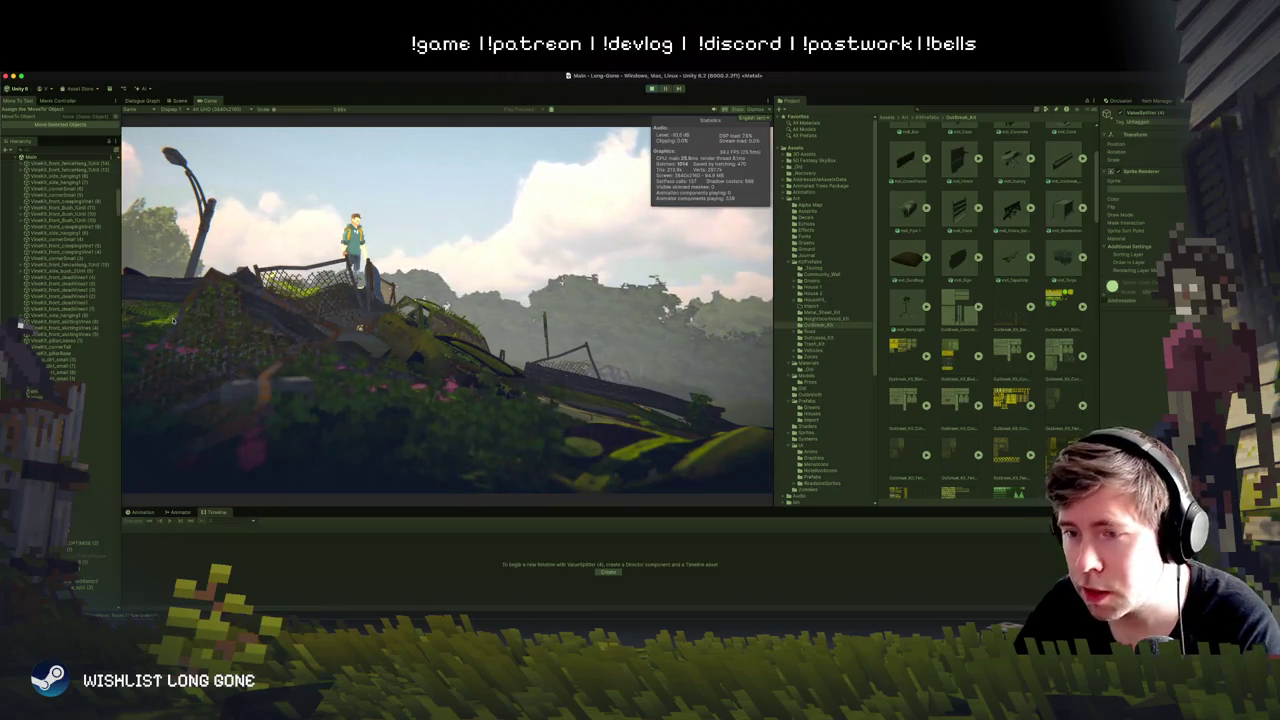
pyautogui.moveTo(211, 101); pyautogui.dragTo(660, 300)
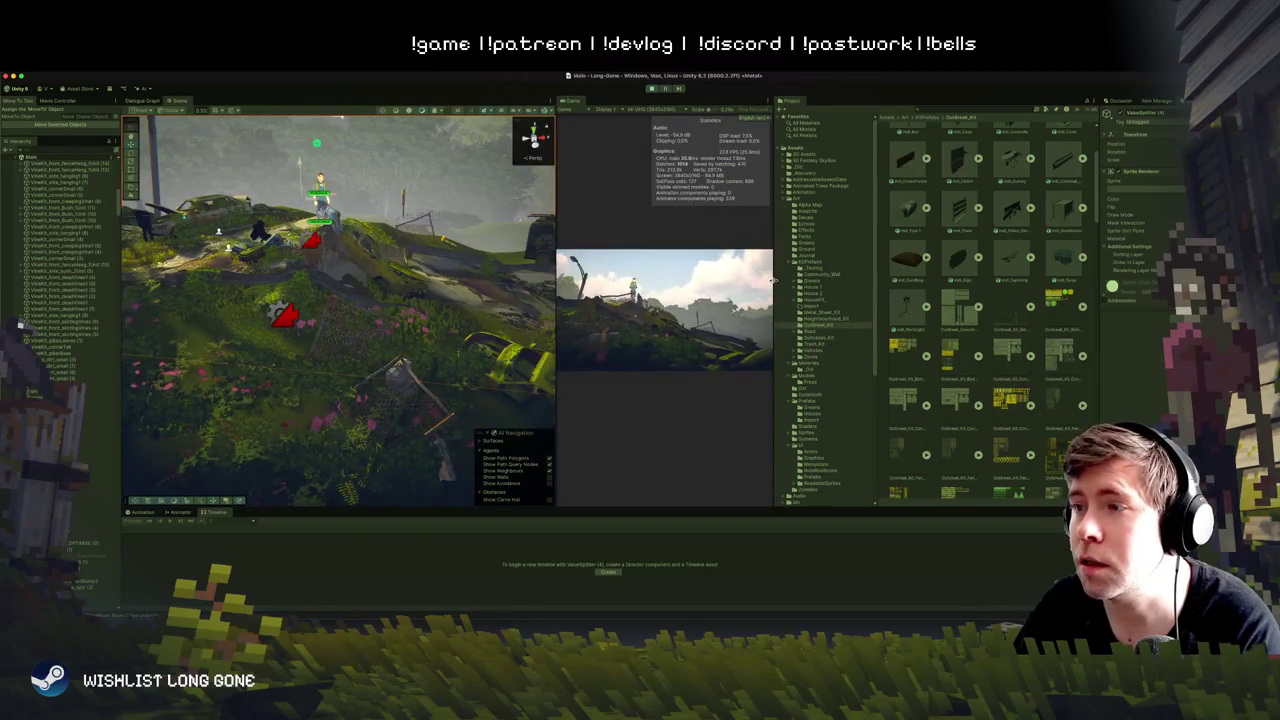
pyautogui.moveTo(774, 282); pyautogui.dragTo(855, 287)
# Step: Select and frame the orange hillside sign with the move tool, then stop play mode
pyautogui.click(332, 294)
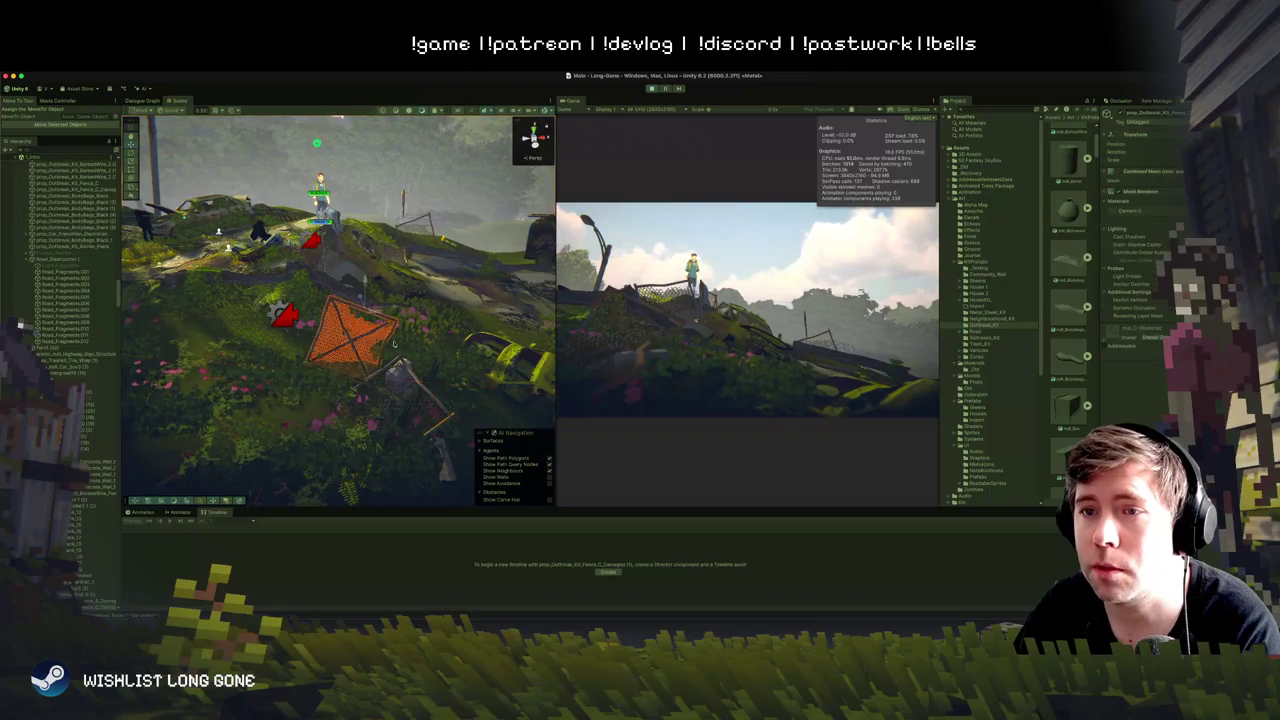
pyautogui.press('f')
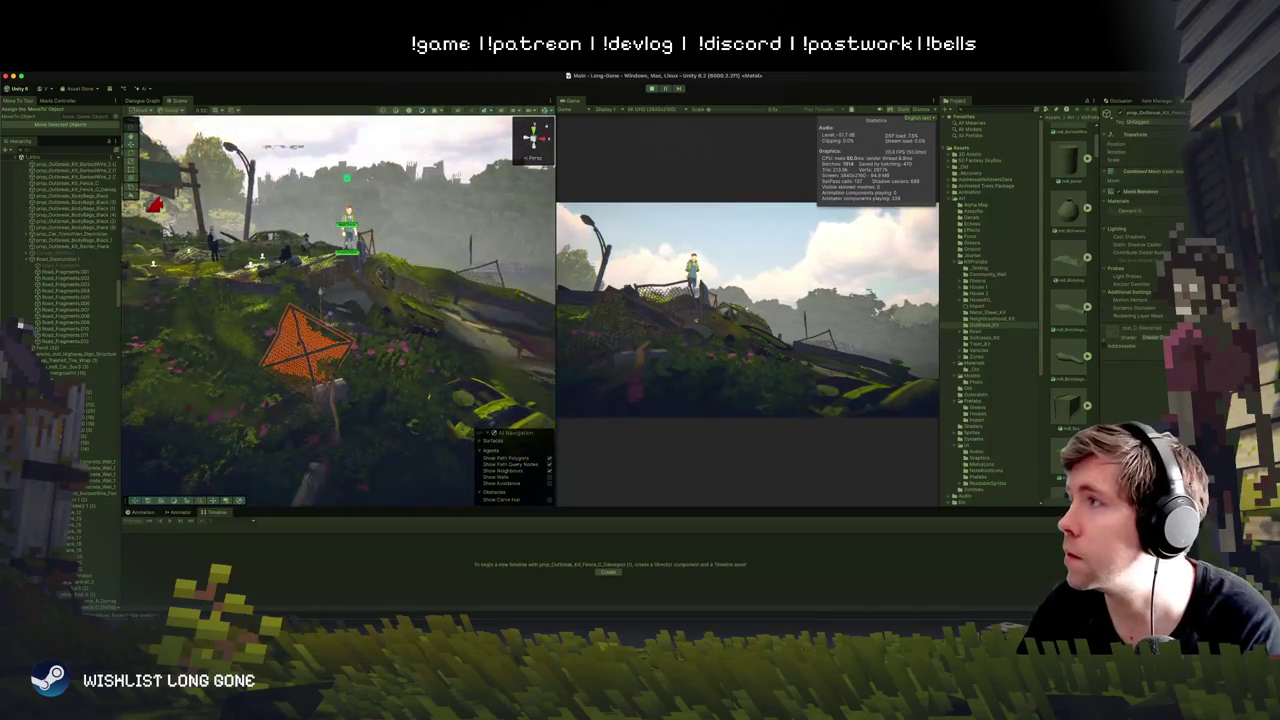
pyautogui.press('w')
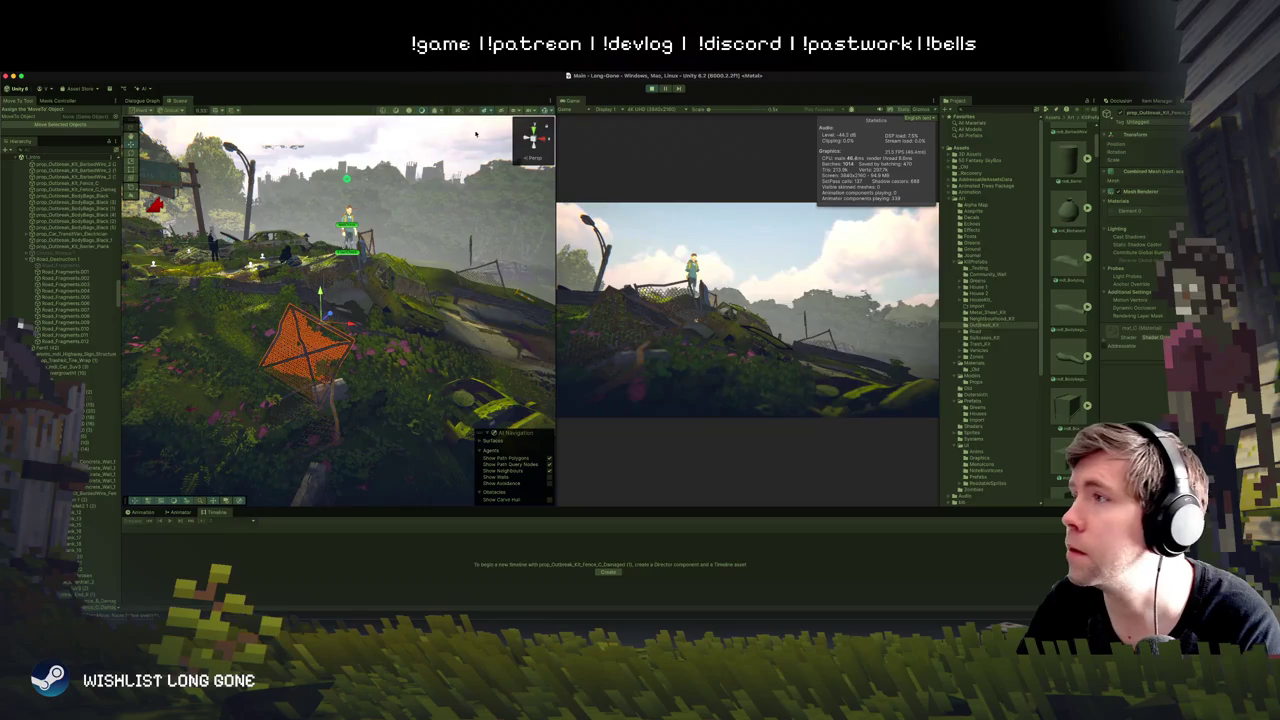
pyautogui.click(651, 88)
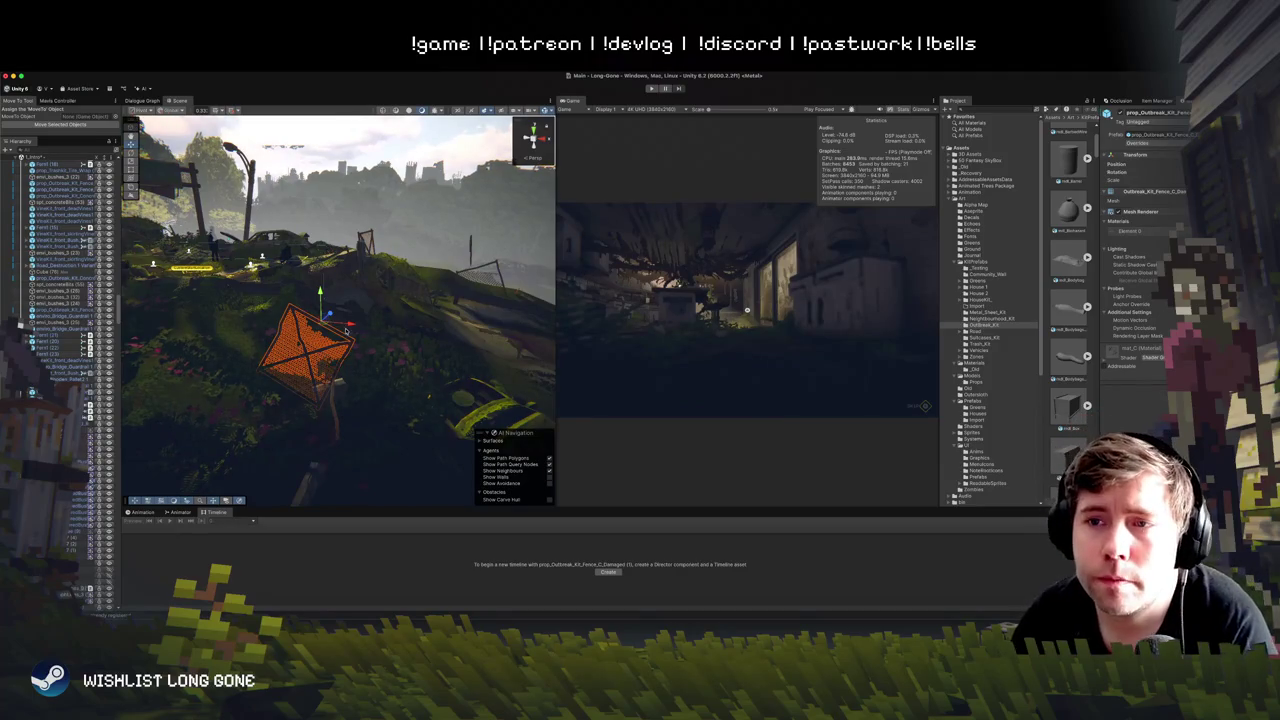
# Step: Move the orange fence left and up, and widen the Game and Scene views
pyautogui.moveTo(326, 316); pyautogui.dragTo(287, 305)
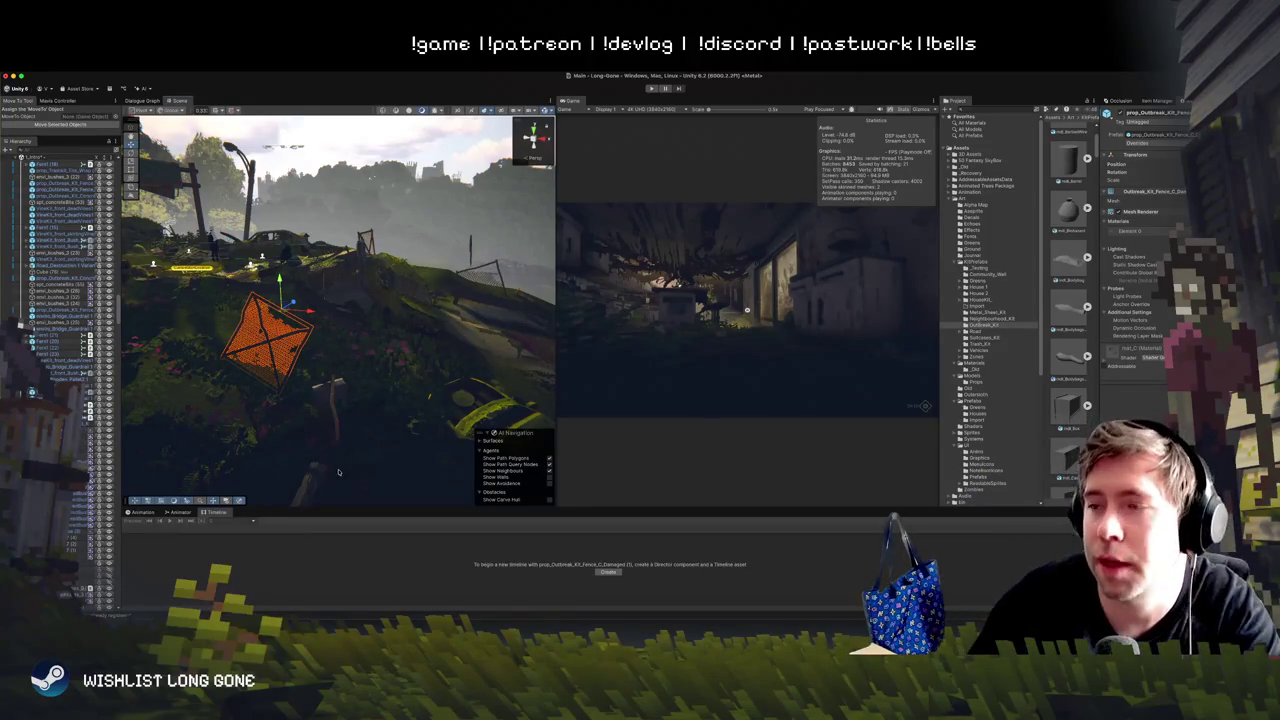
pyautogui.moveTo(940, 298); pyautogui.dragTo(998, 298)
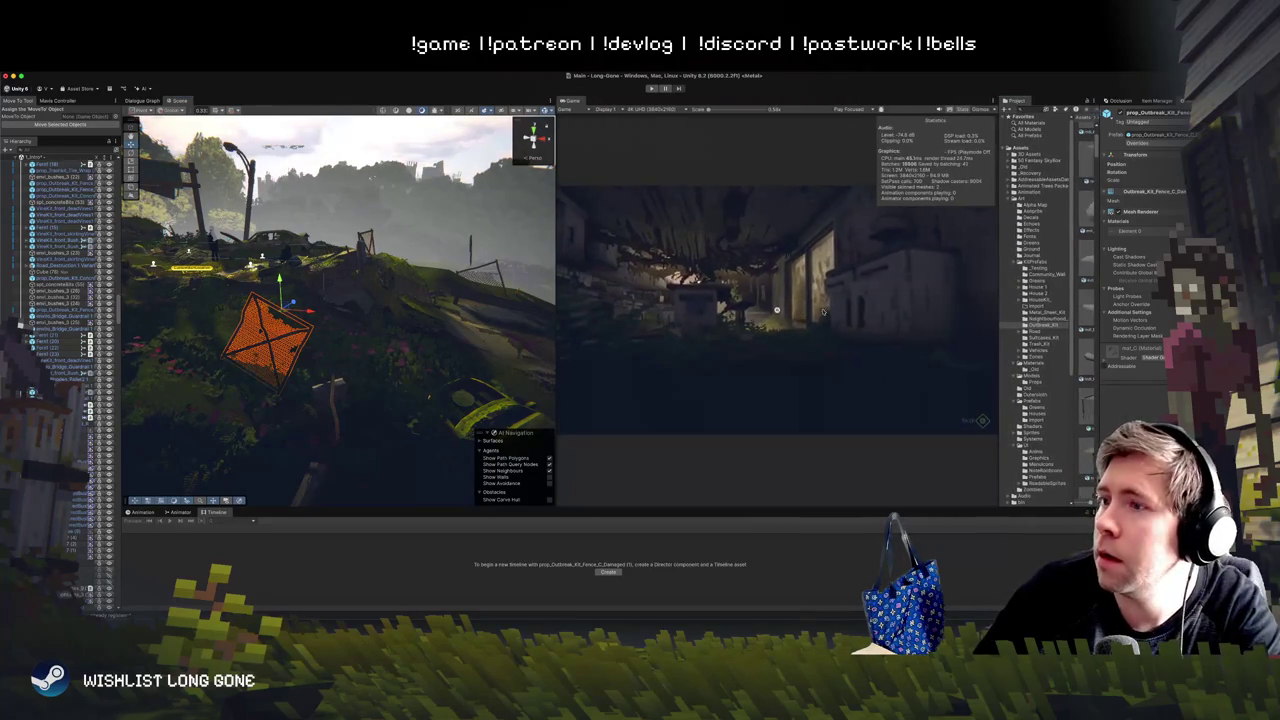
pyautogui.press('f')
pyautogui.moveTo(556, 184); pyautogui.dragTo(572, 184)
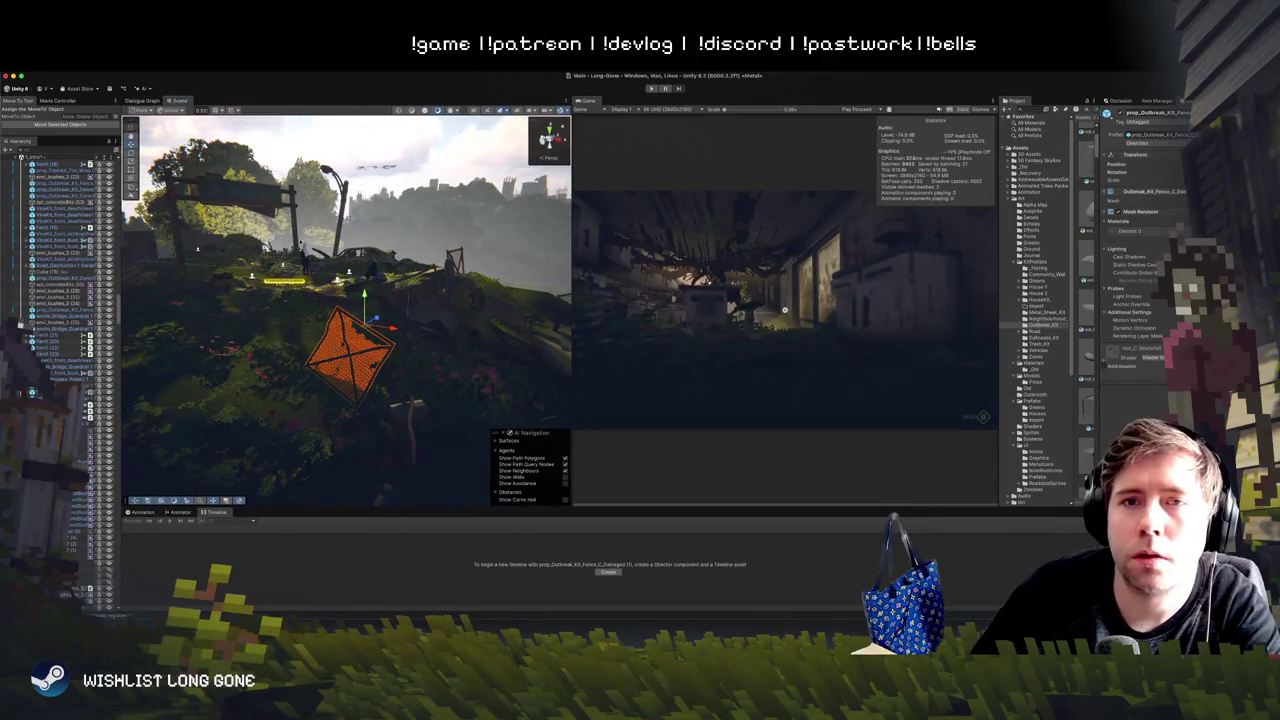
# Step: Expand the Hierarchy group and select the CameraZone_KitchenRight trigger zone
pyautogui.scroll(1, 75, 282)
pyautogui.scroll(10, 20, 324)
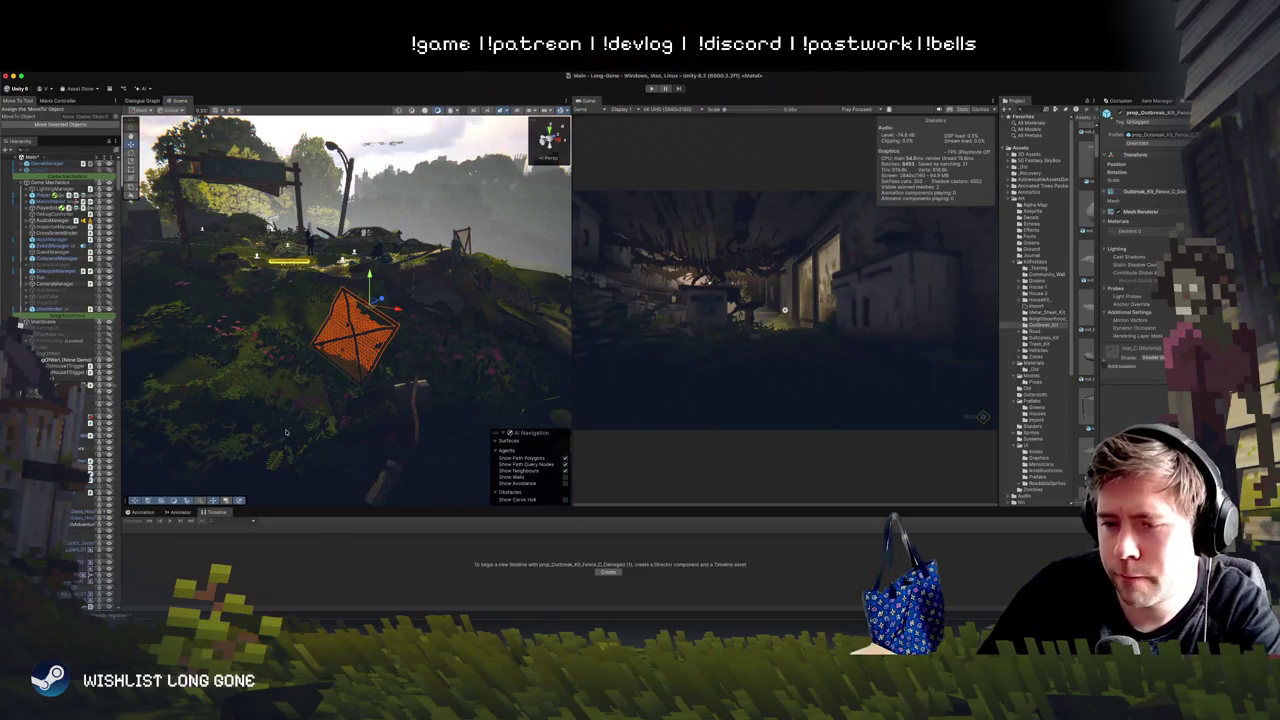
pyautogui.scroll(-1, 64, 386)
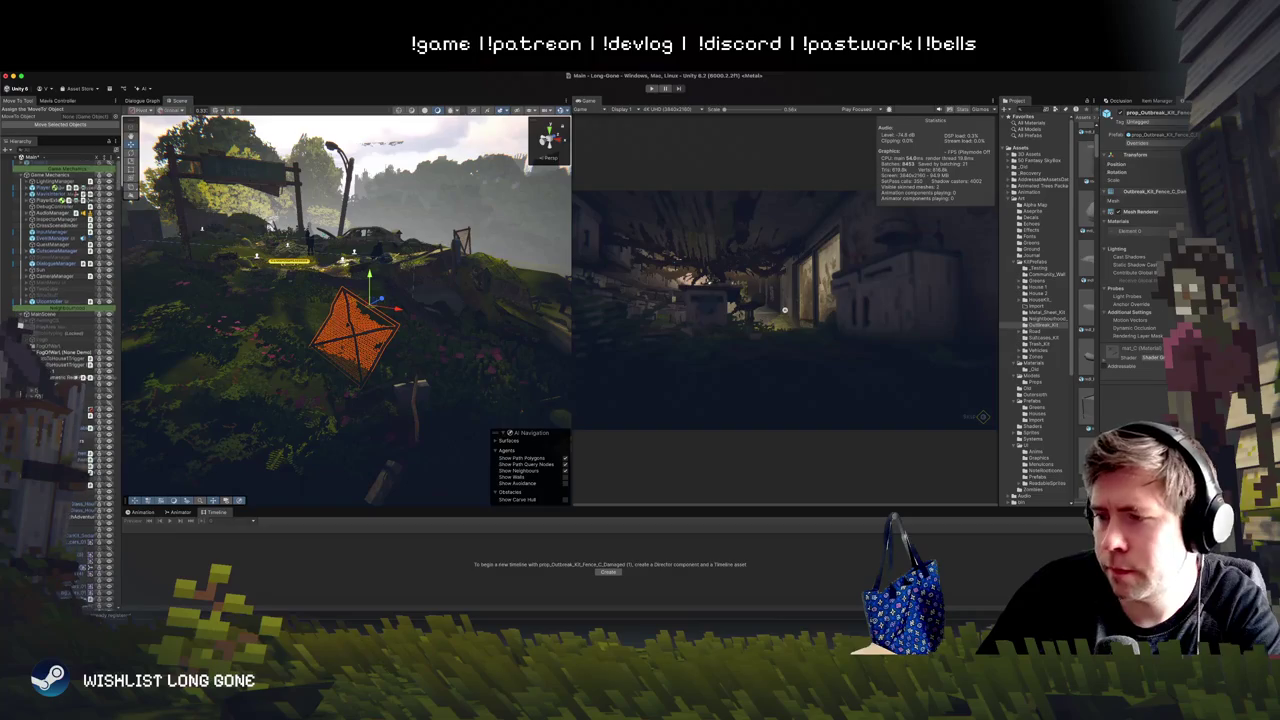
pyautogui.click(26, 392)
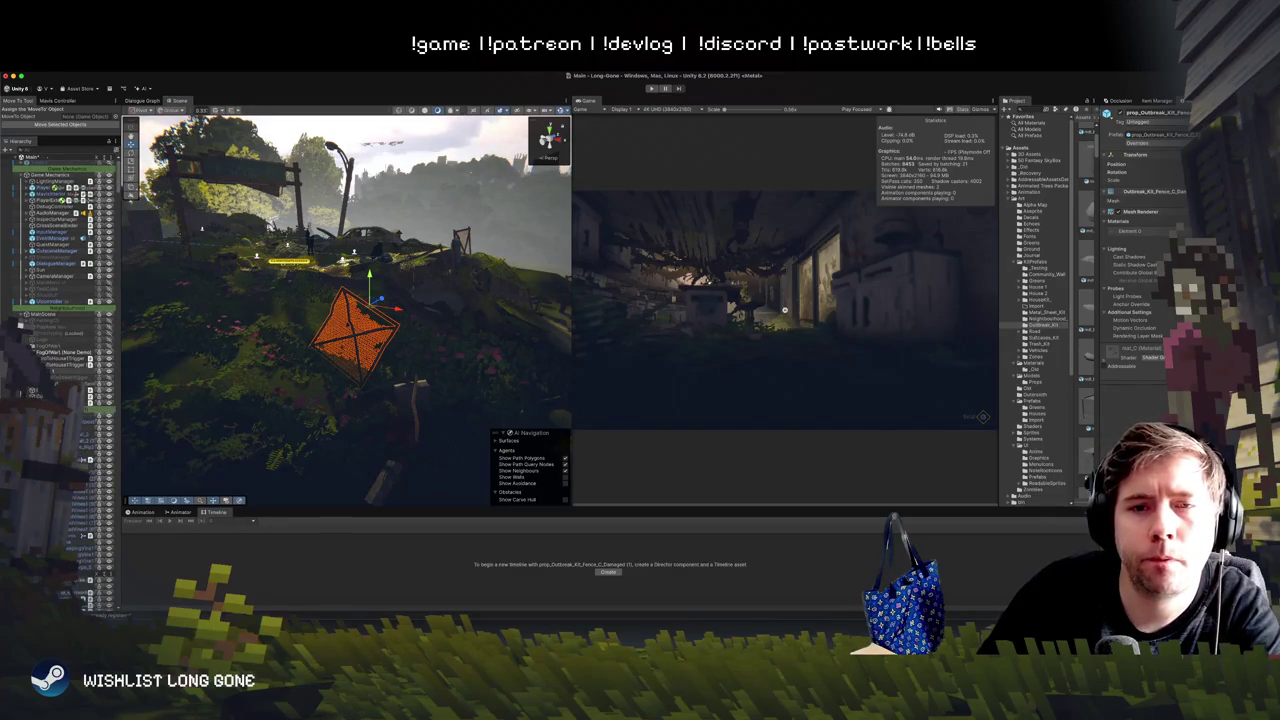
pyautogui.scroll(-5, 34, 393)
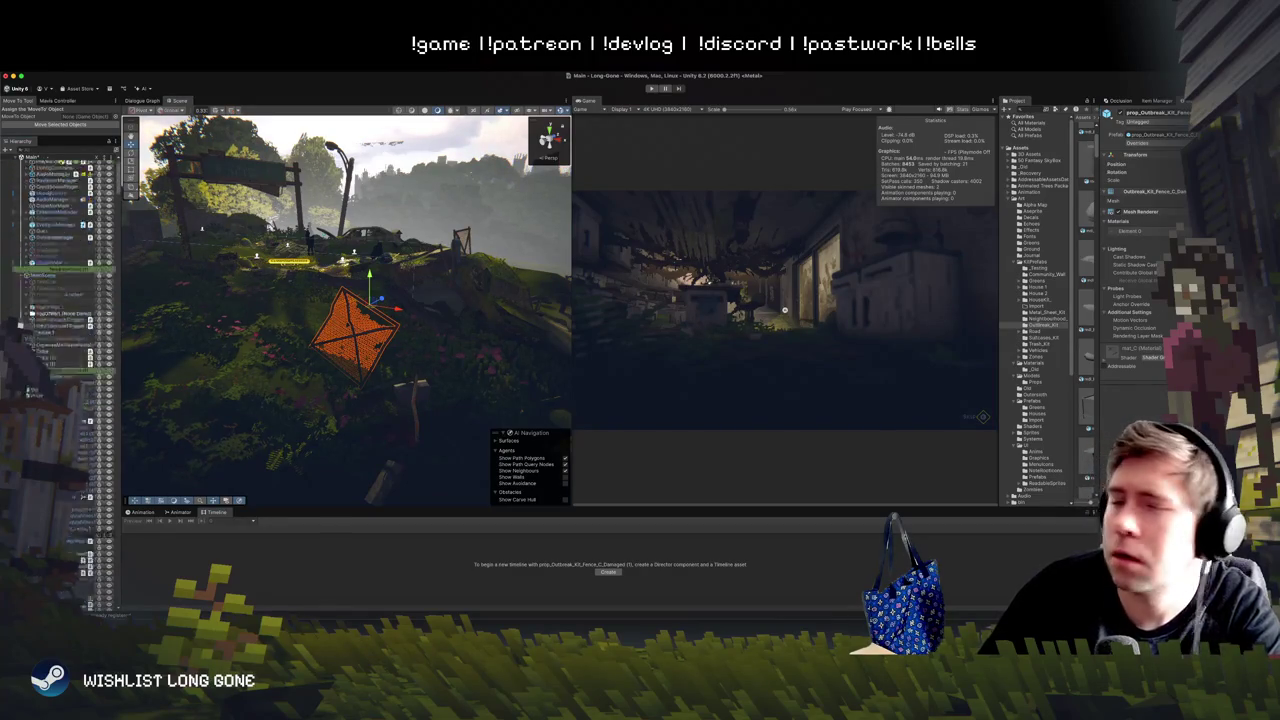
pyautogui.click(58, 352)
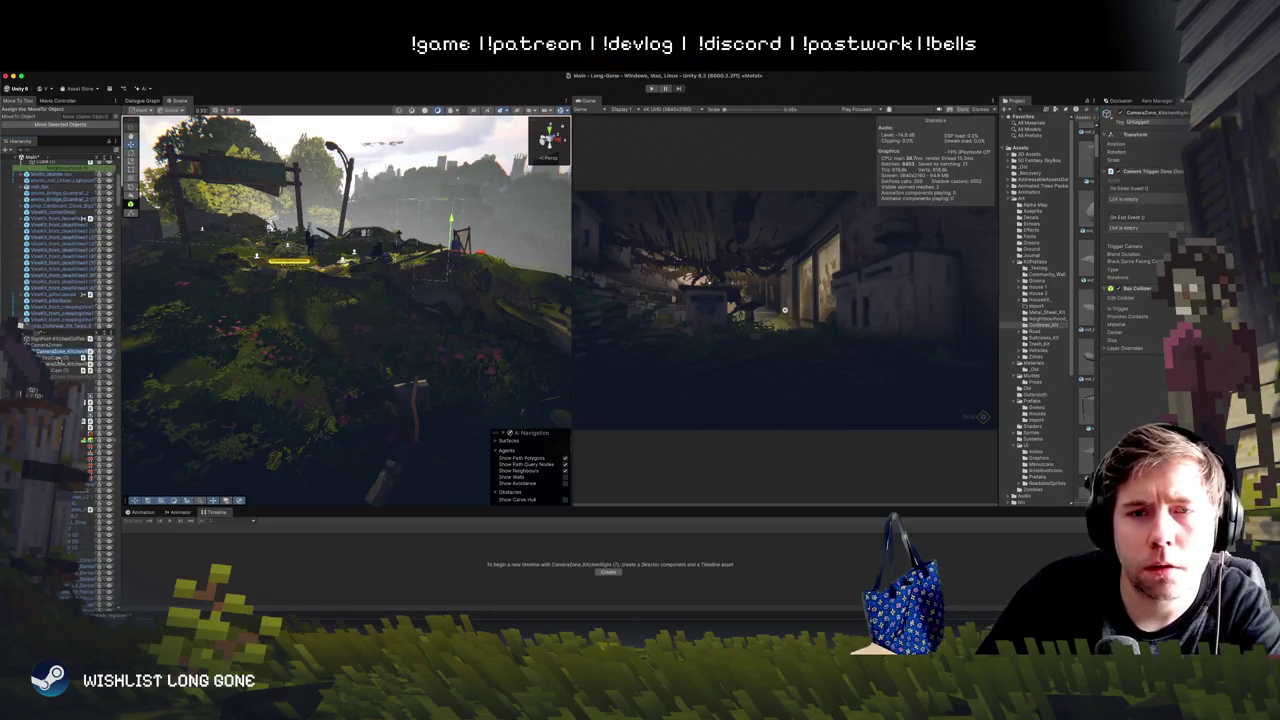
# Step: Inspect the TestCam camera and the Lighting Manager in the Hierarchy
pyautogui.click(58, 358)
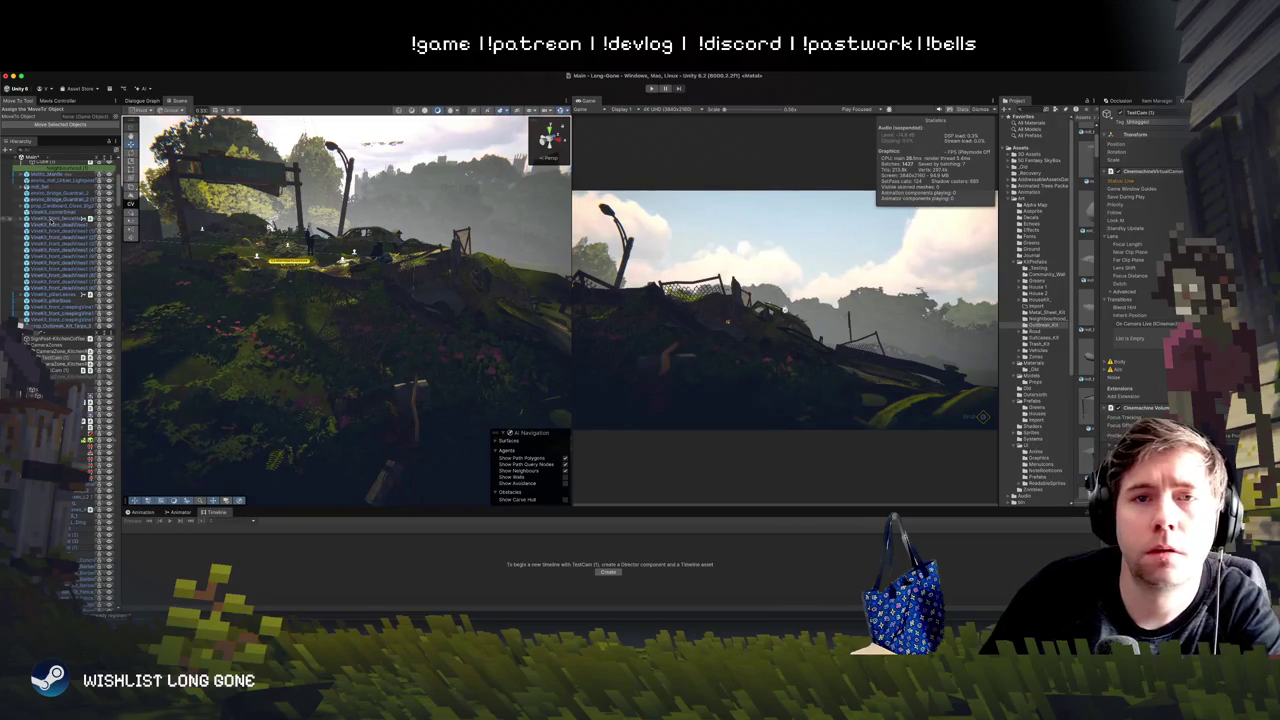
pyautogui.scroll(10, 33, 393)
pyautogui.click(55, 189)
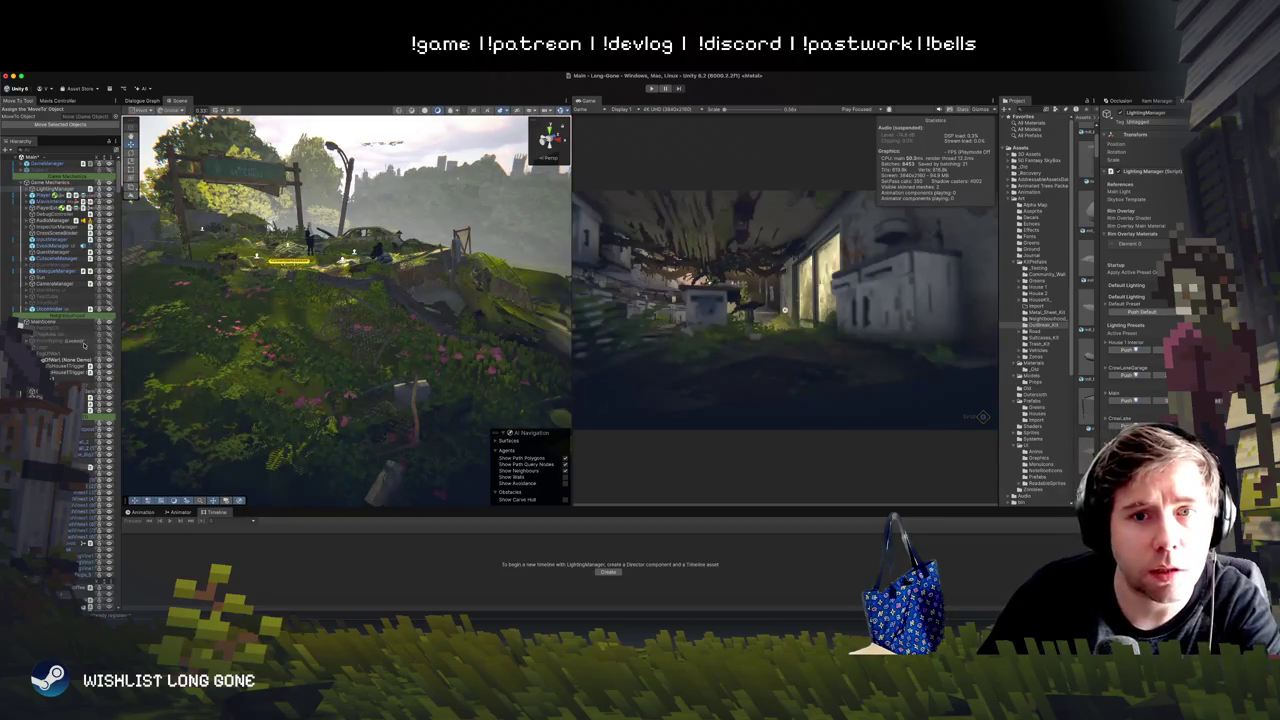
pyautogui.scroll(-5, 33, 393)
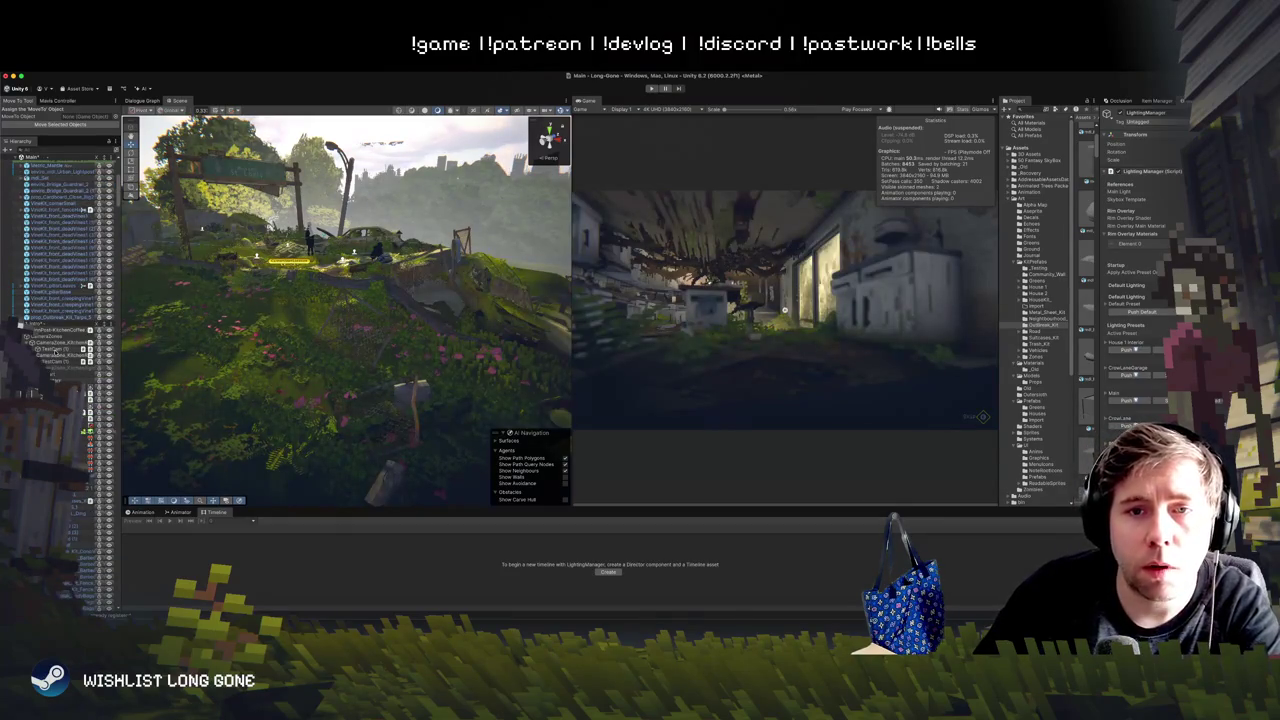
pyautogui.click(50, 349)
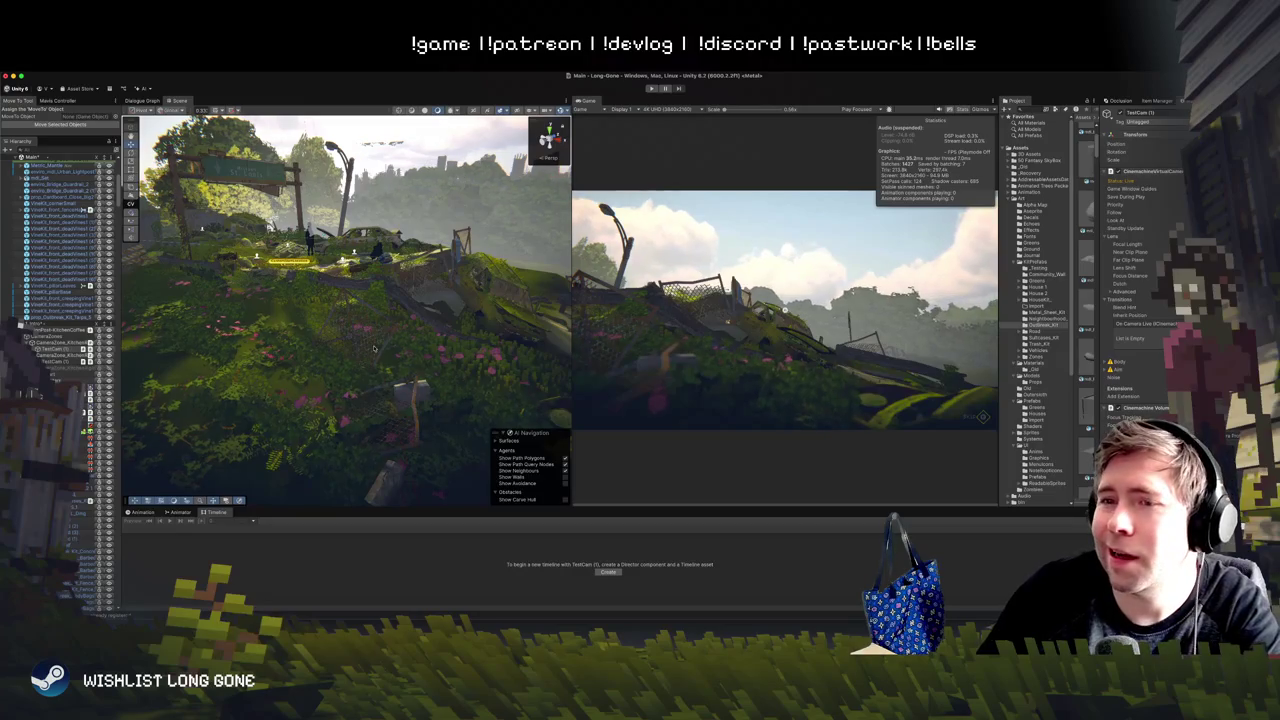
# Step: Move the orange diamond sign left and up the hillside
pyautogui.scroll(3, 438, 317)
pyautogui.scroll(-1, 439, 318)
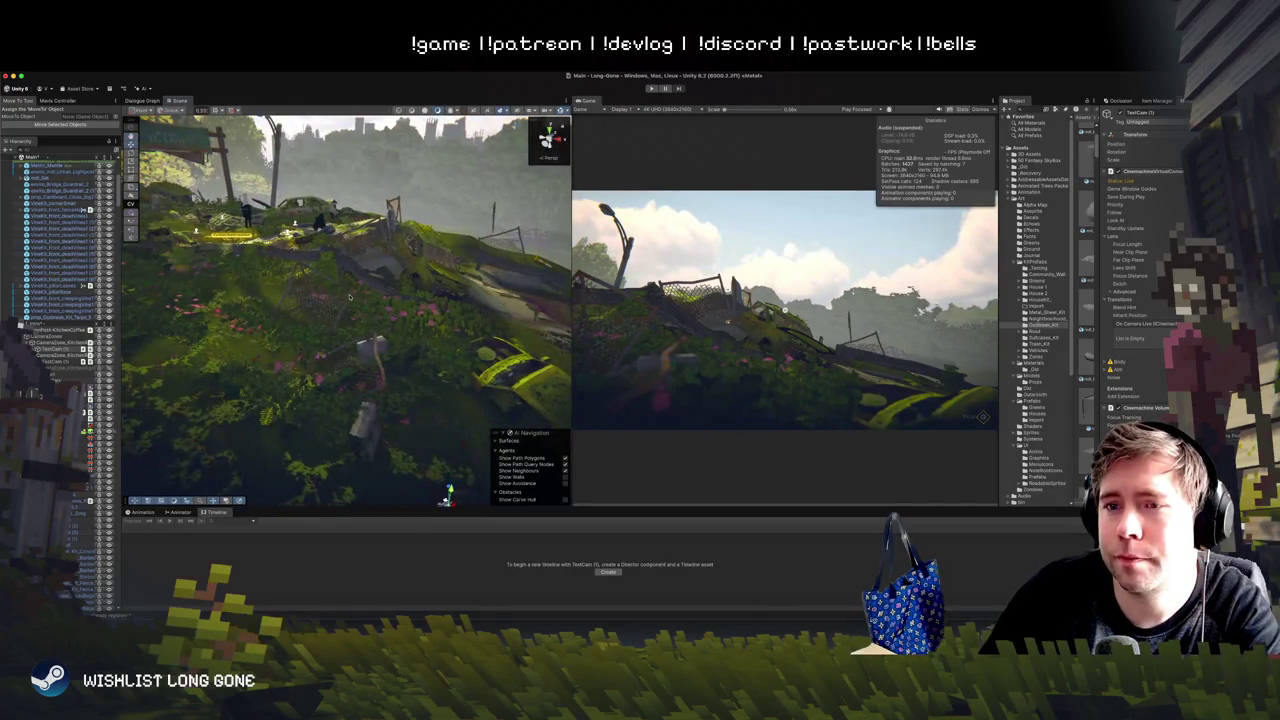
pyautogui.click(349, 297)
pyautogui.moveTo(323, 282); pyautogui.dragTo(291, 261)
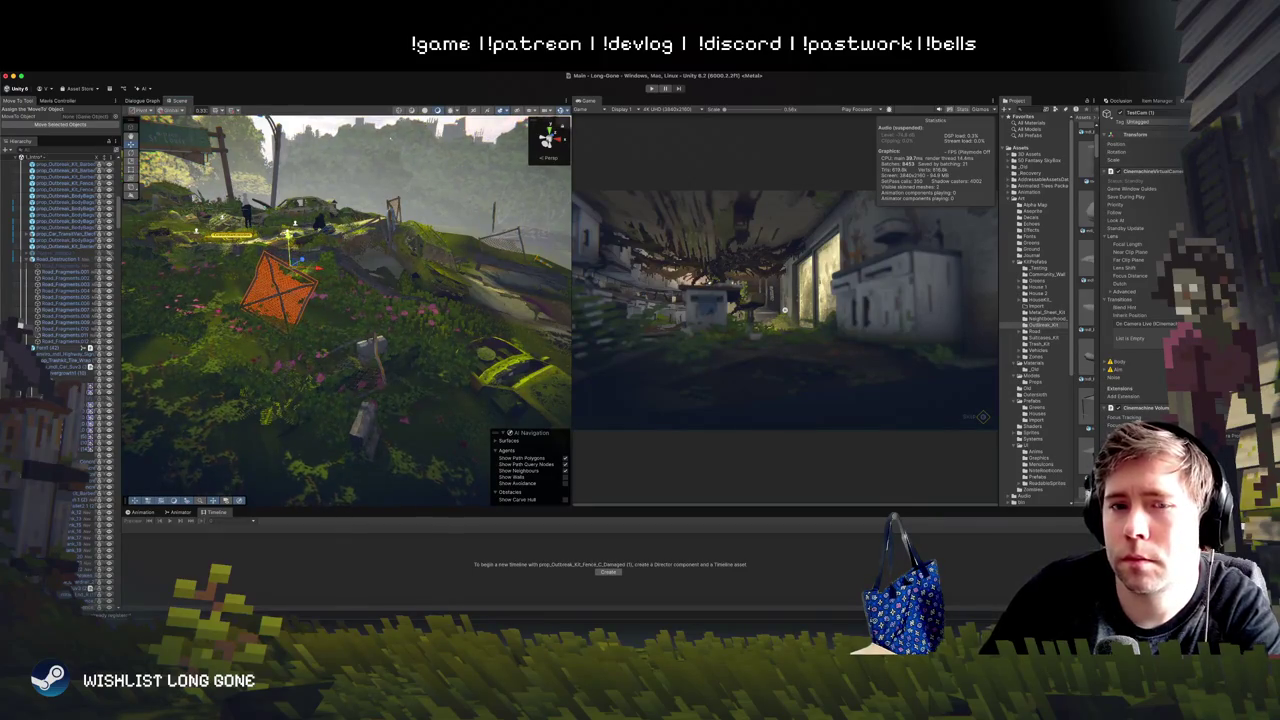
# Step: Rotate the orange sign upright as a square, then start a play-test in the larger Game view
pyautogui.scroll(10, 33, 392)
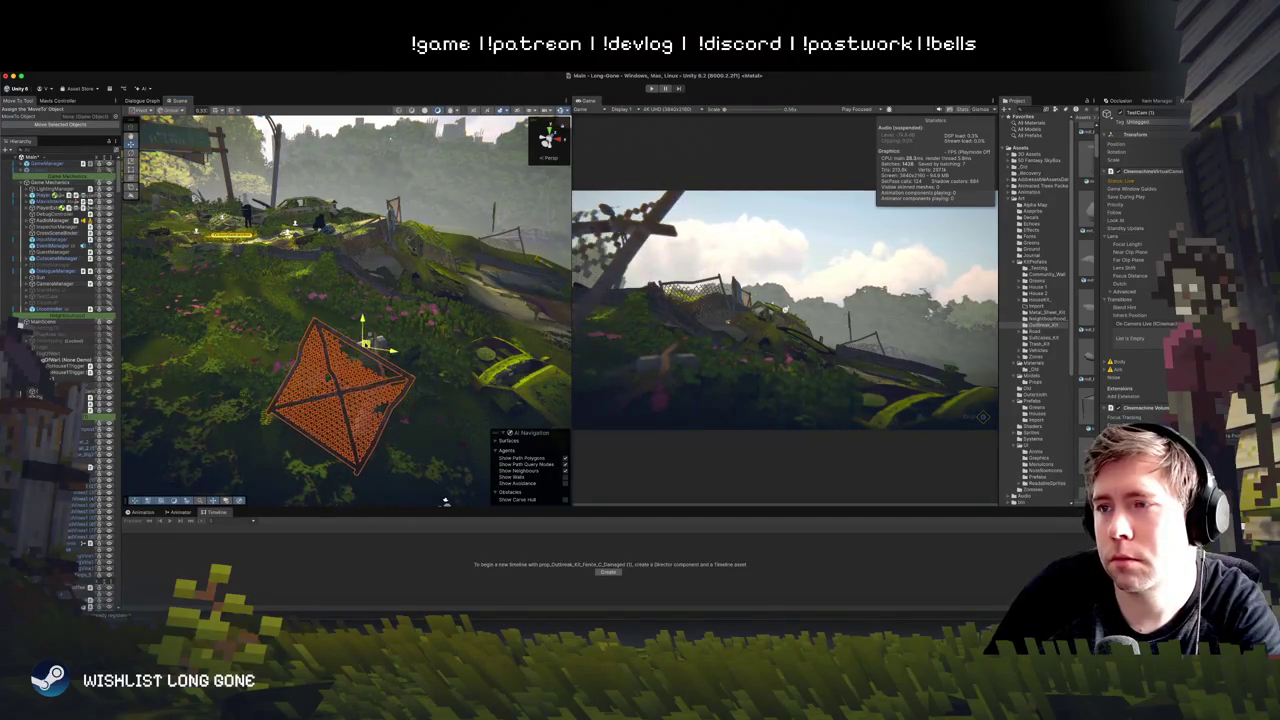
pyautogui.press('e')
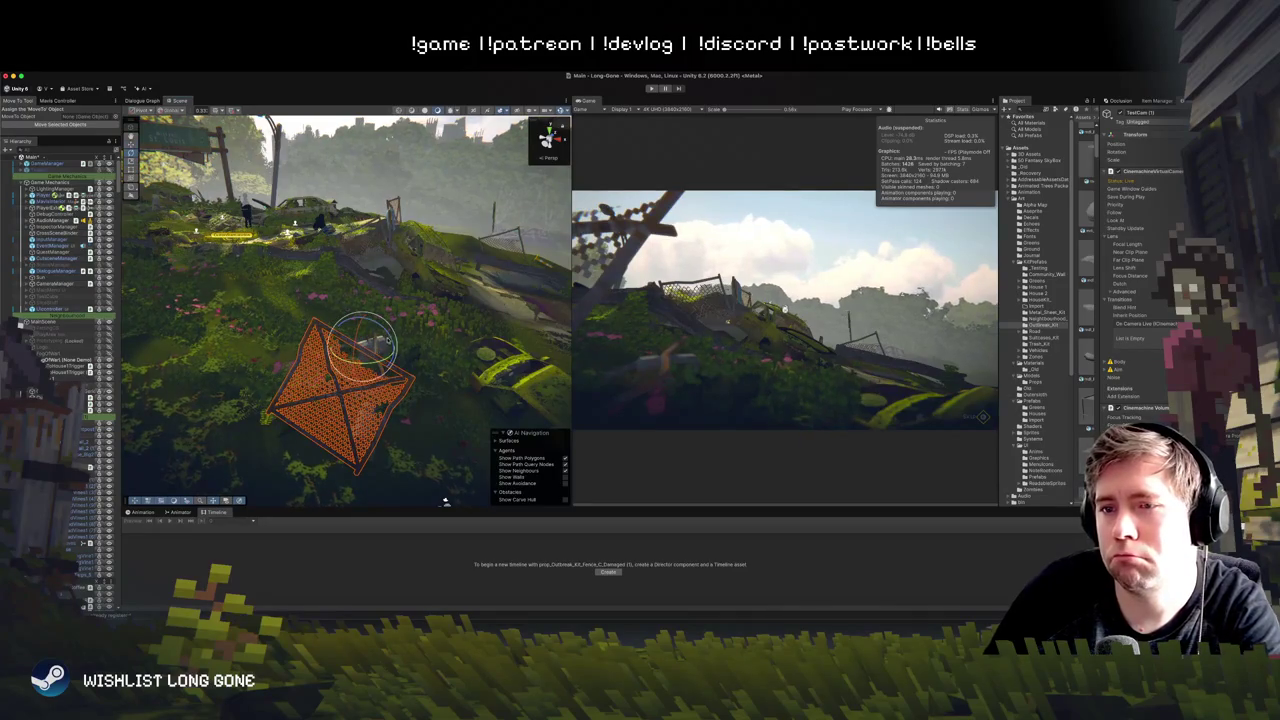
pyautogui.press('w')
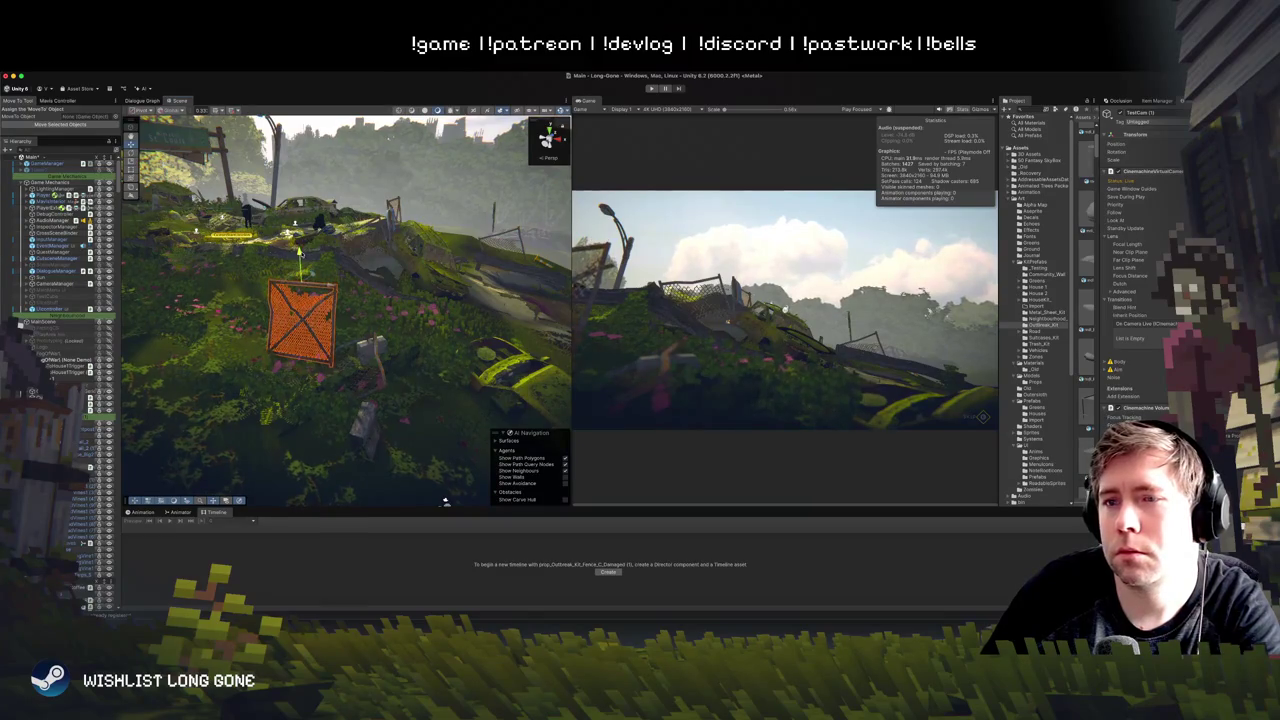
pyautogui.click(651, 89)
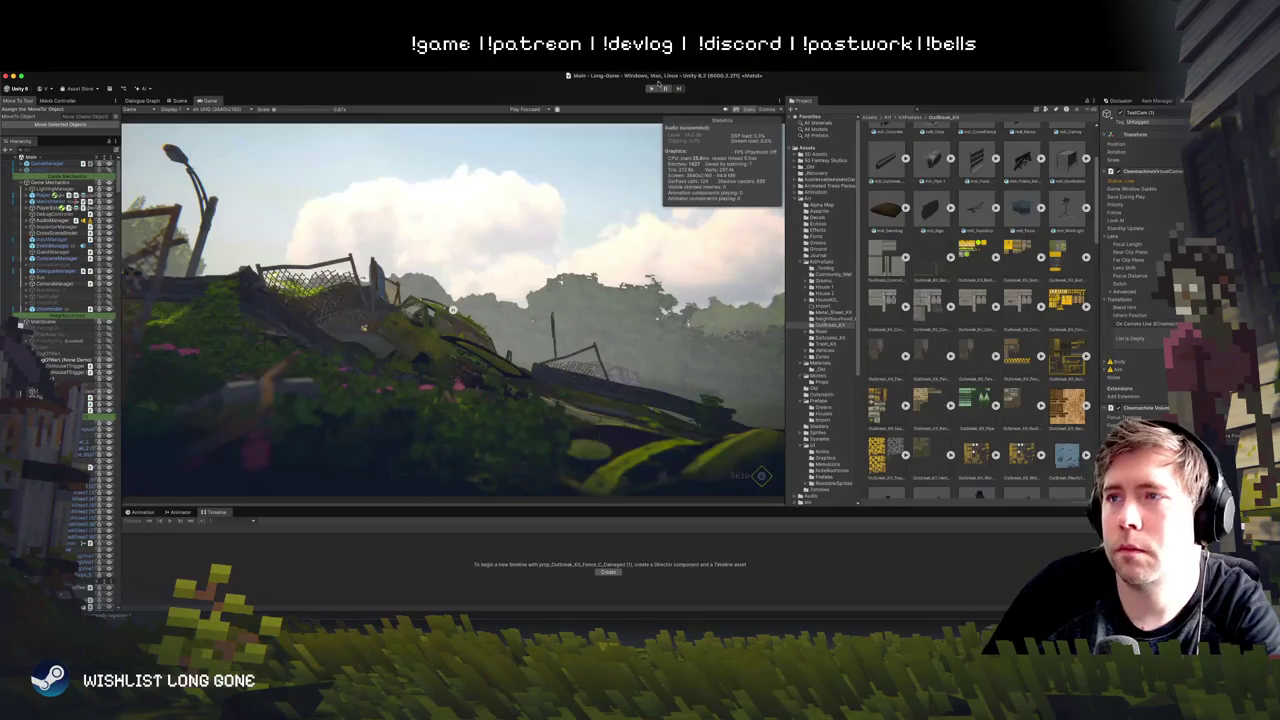
pyautogui.click(655, 87)
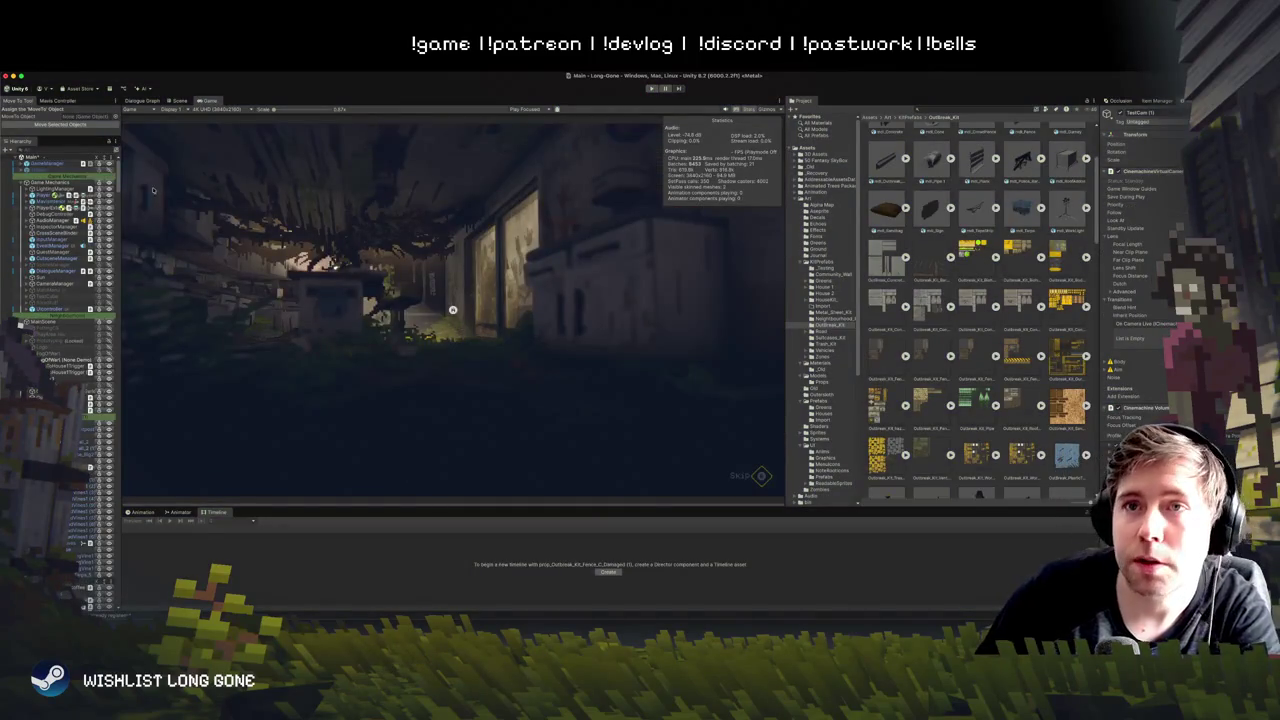
# Step: Back in the Scene view, apply a brighter Lighting Manager preset to the hillside
pyautogui.click(179, 101)
pyautogui.click(44, 190)
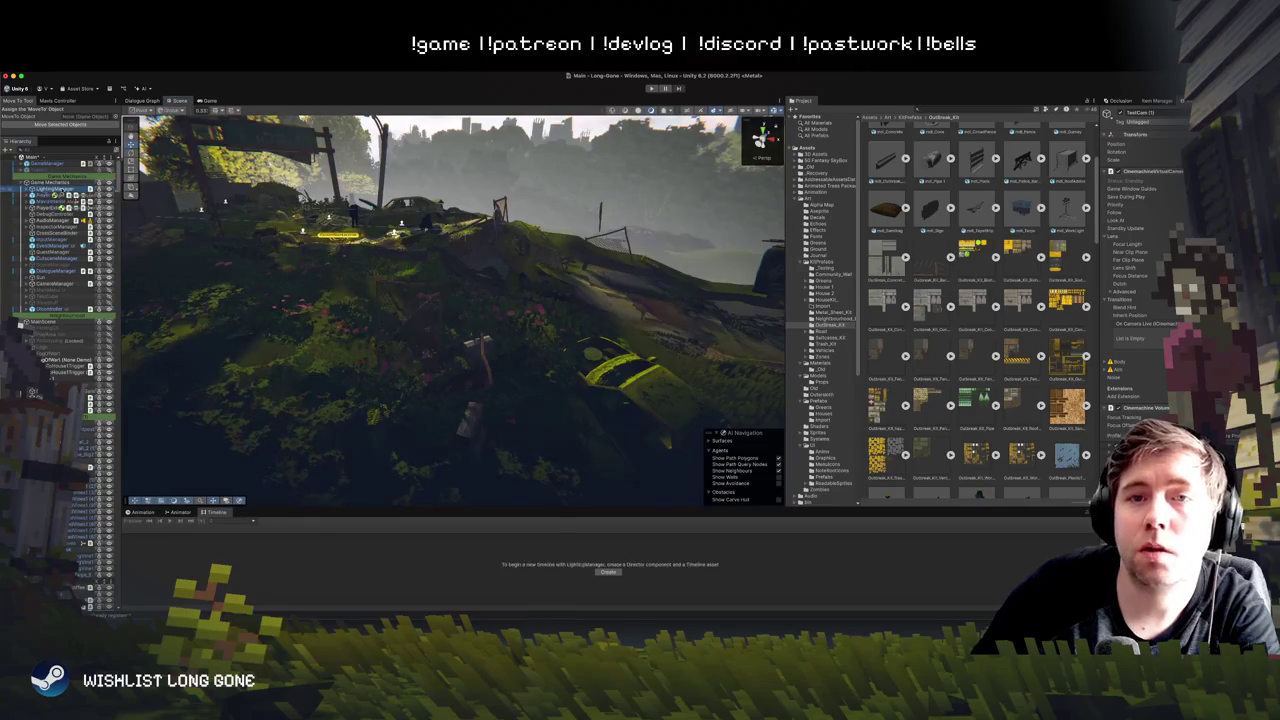
pyautogui.scroll(-2, 1140, 300)
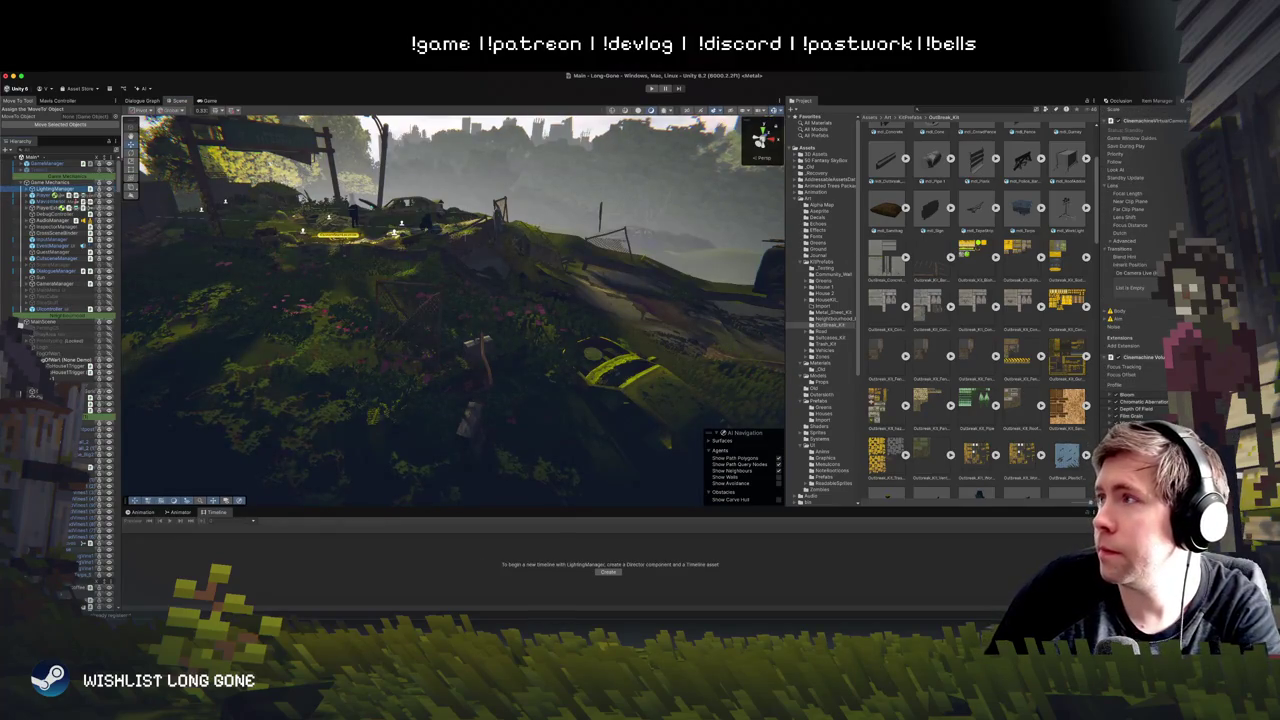
pyautogui.click(50, 189)
pyautogui.click(1159, 401)
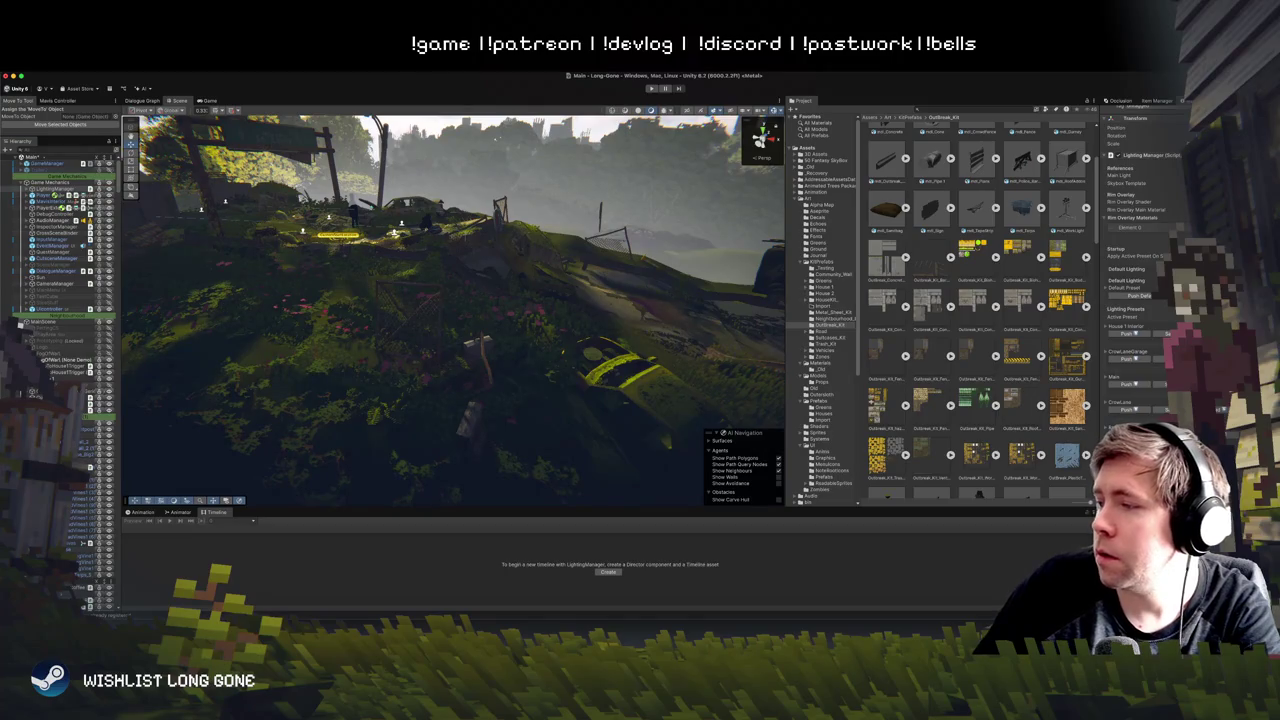
pyautogui.scroll(5, 500, 312)
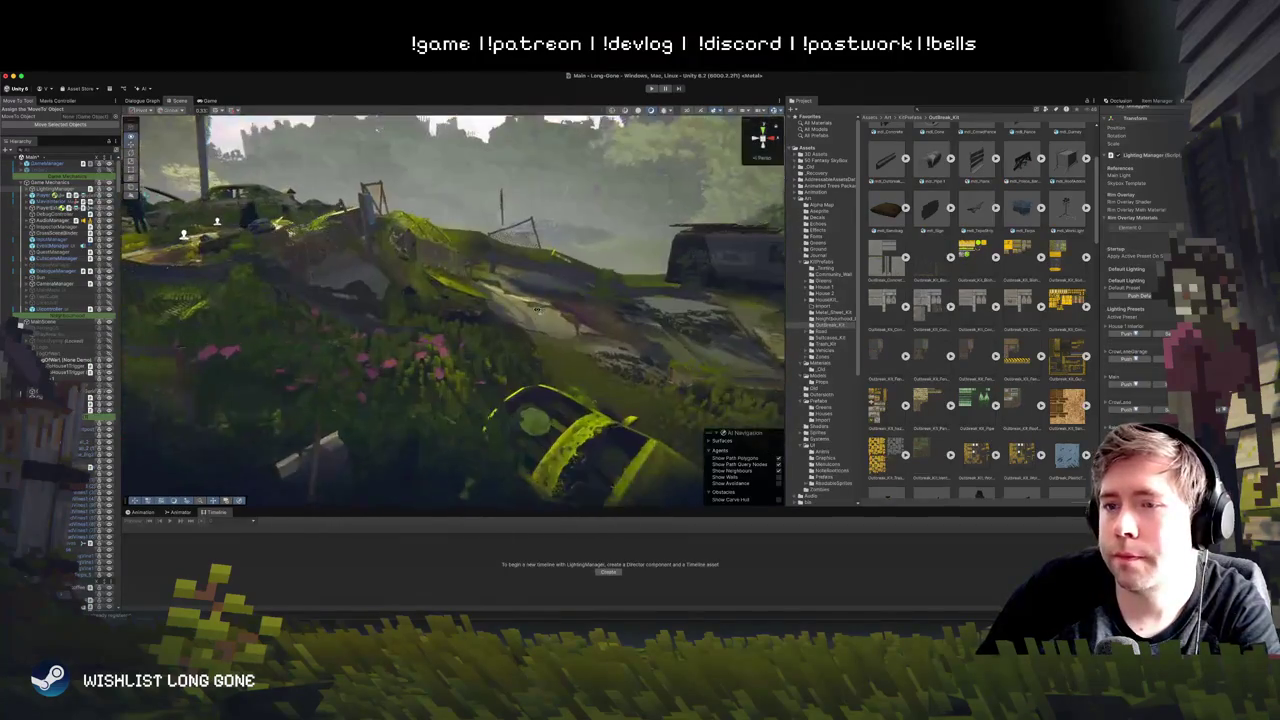
# Step: Inspect the mossy wrecked car and its Hood, then survey the pink-flowered grassy hill
pyautogui.click(474, 306)
pyautogui.moveTo(475, 320); pyautogui.dragTo(522, 365)
pyautogui.click(521, 366)
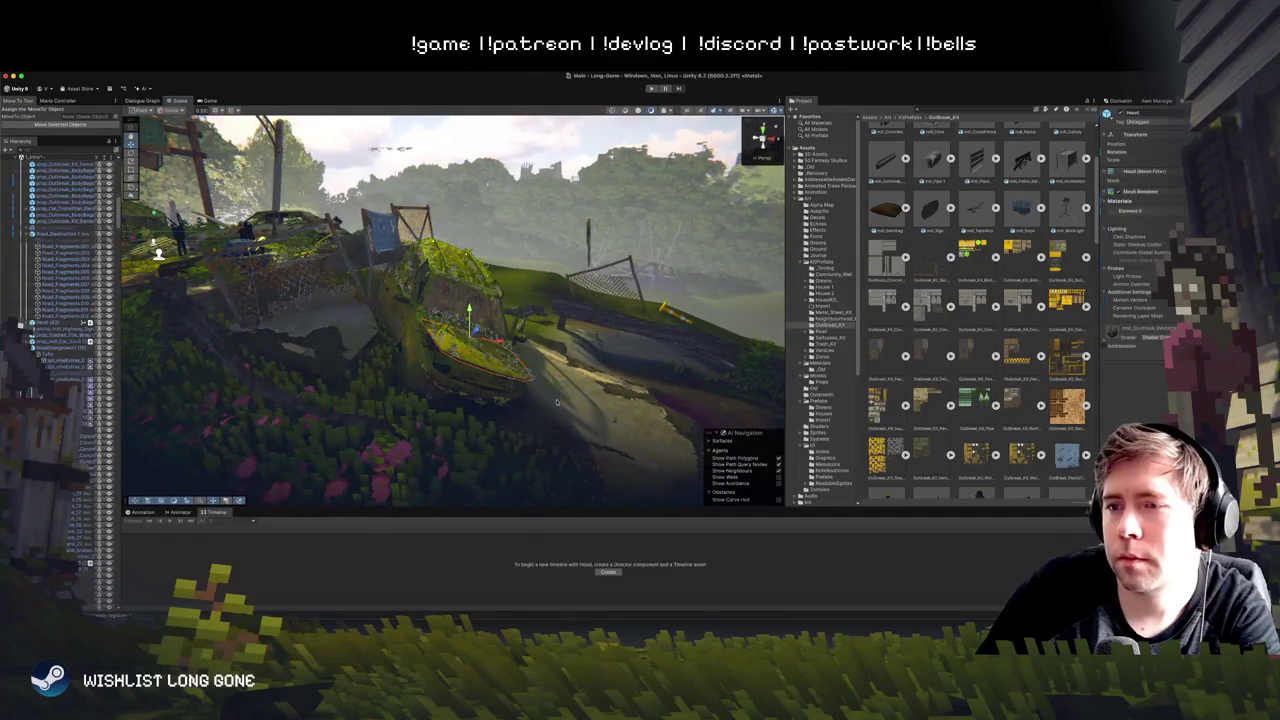
pyautogui.click(556, 389)
pyautogui.scroll(5, 530, 395)
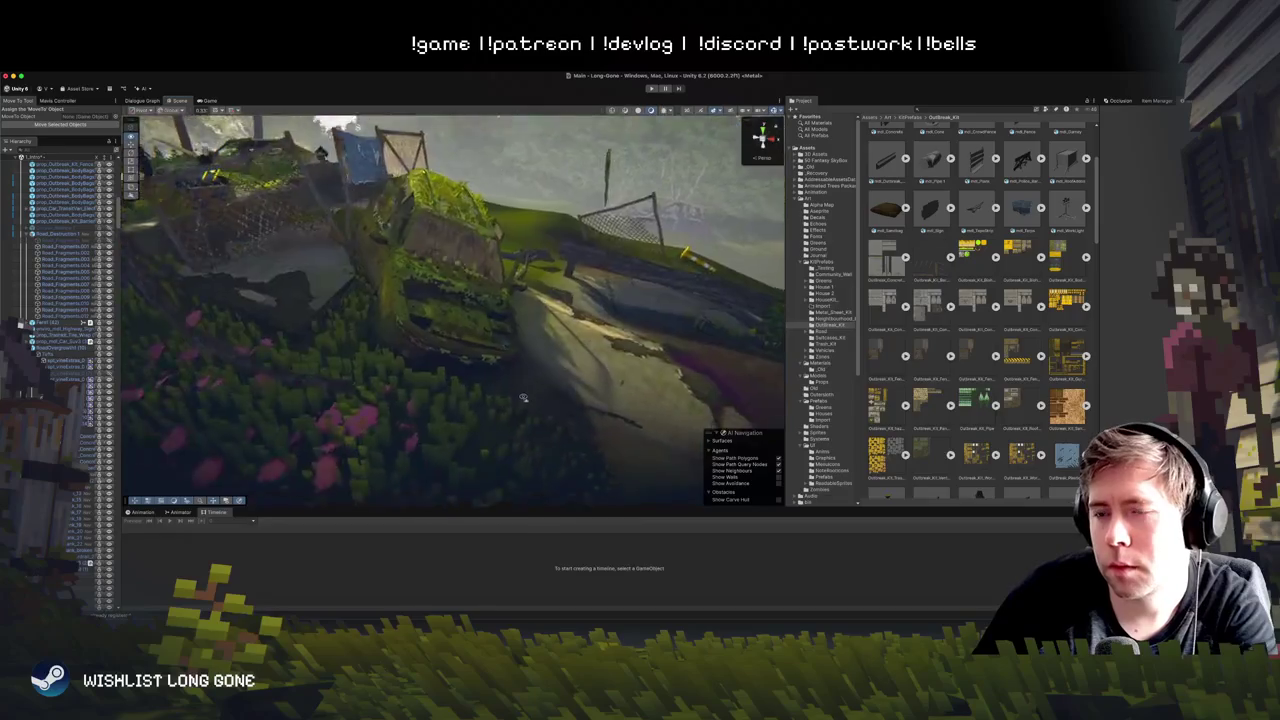
pyautogui.moveTo(522, 398)
pyautogui.mouseDown()
pyautogui.moveTo(569, 345)
pyautogui.moveTo(397, 303)
pyautogui.mouseUp()
pyautogui.moveTo(466, 424); pyautogui.dragTo(449, 438)
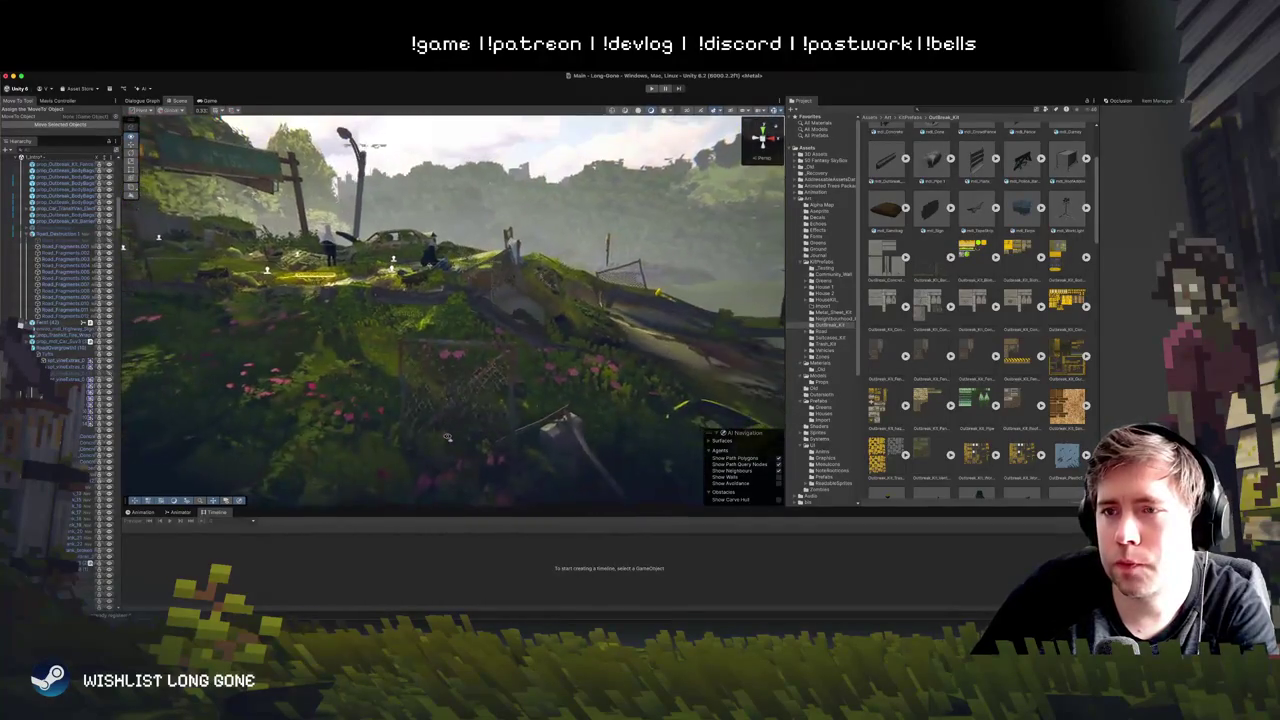
pyautogui.click(466, 322)
pyautogui.moveTo(466, 322)
pyautogui.mouseDown()
pyautogui.moveTo(444, 386)
pyautogui.moveTo(438, 343)
pyautogui.mouseUp()
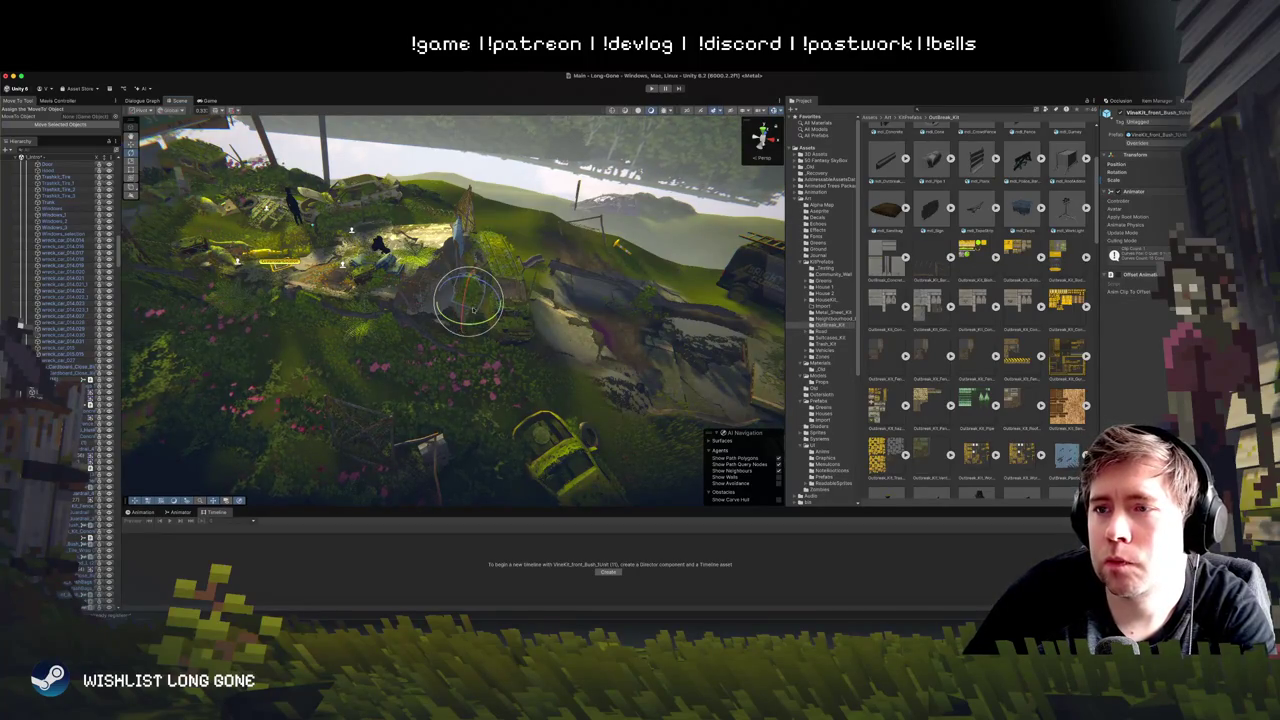
# Step: Frame a VineKit bush over the wreck and tilt it with the rotate tool
pyautogui.moveTo(352, 230); pyautogui.dragTo(430, 318)
pyautogui.click(430, 300)
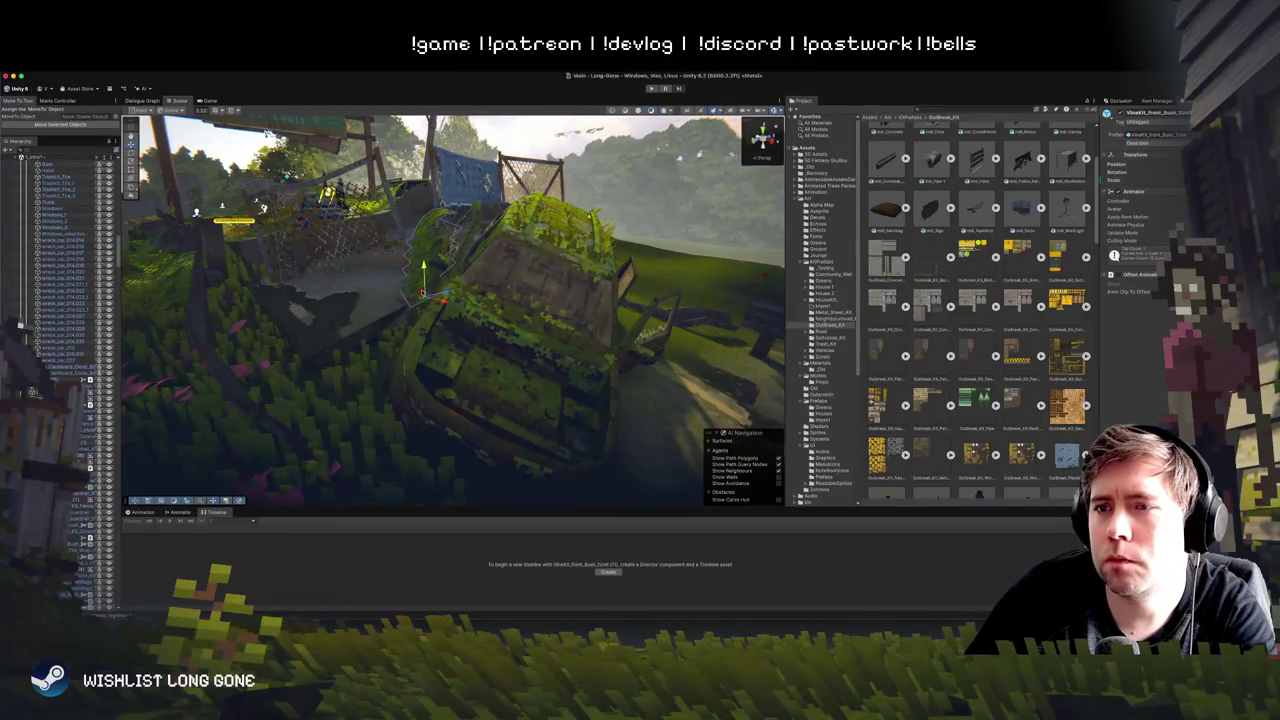
pyautogui.press('f')
pyautogui.click(519, 249)
pyautogui.press('f')
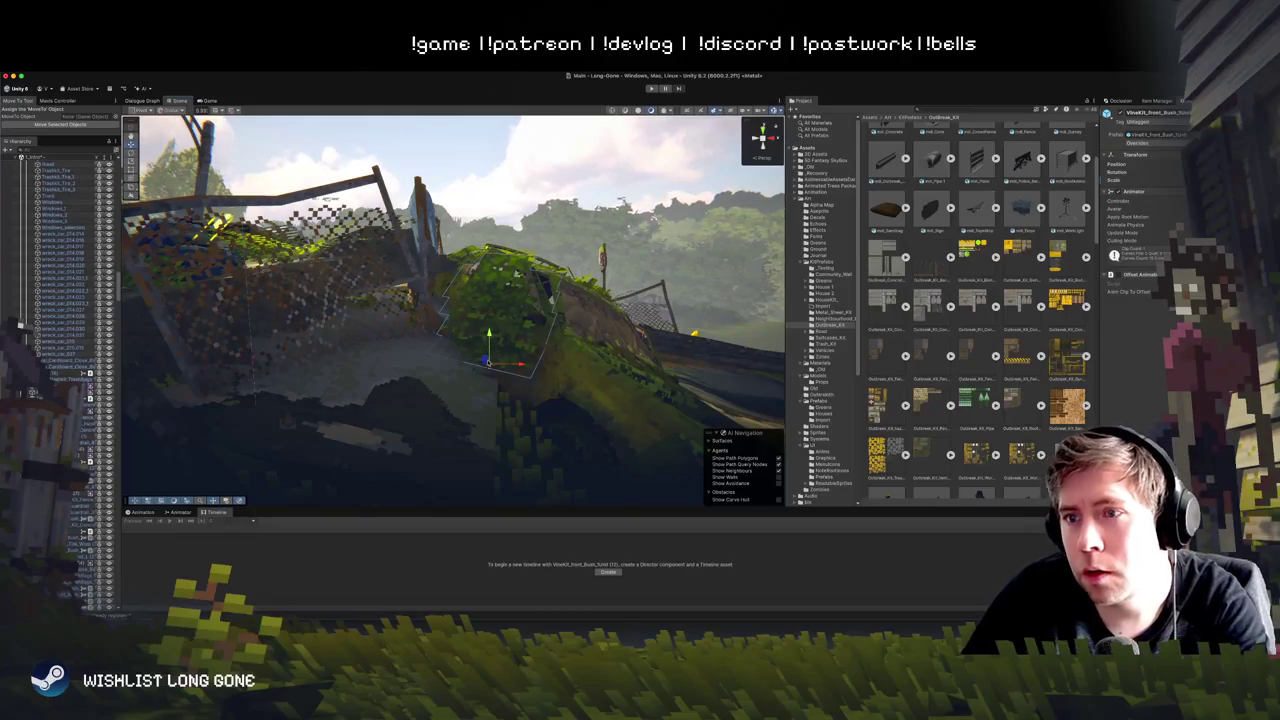
pyautogui.scroll(3, 487, 362)
pyautogui.moveTo(487, 362)
pyautogui.mouseDown()
pyautogui.moveTo(494, 307)
pyautogui.moveTo(398, 354)
pyautogui.moveTo(421, 363)
pyautogui.mouseUp()
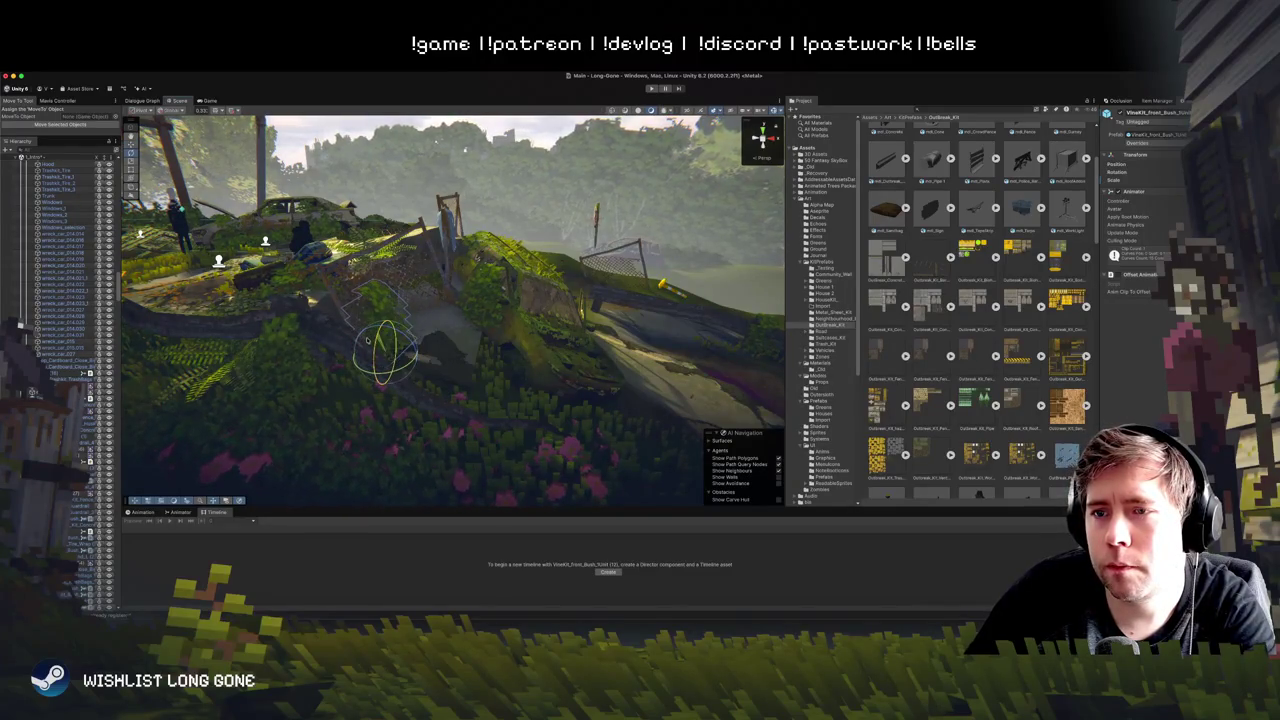
pyautogui.moveTo(382, 352); pyautogui.dragTo(387, 367)
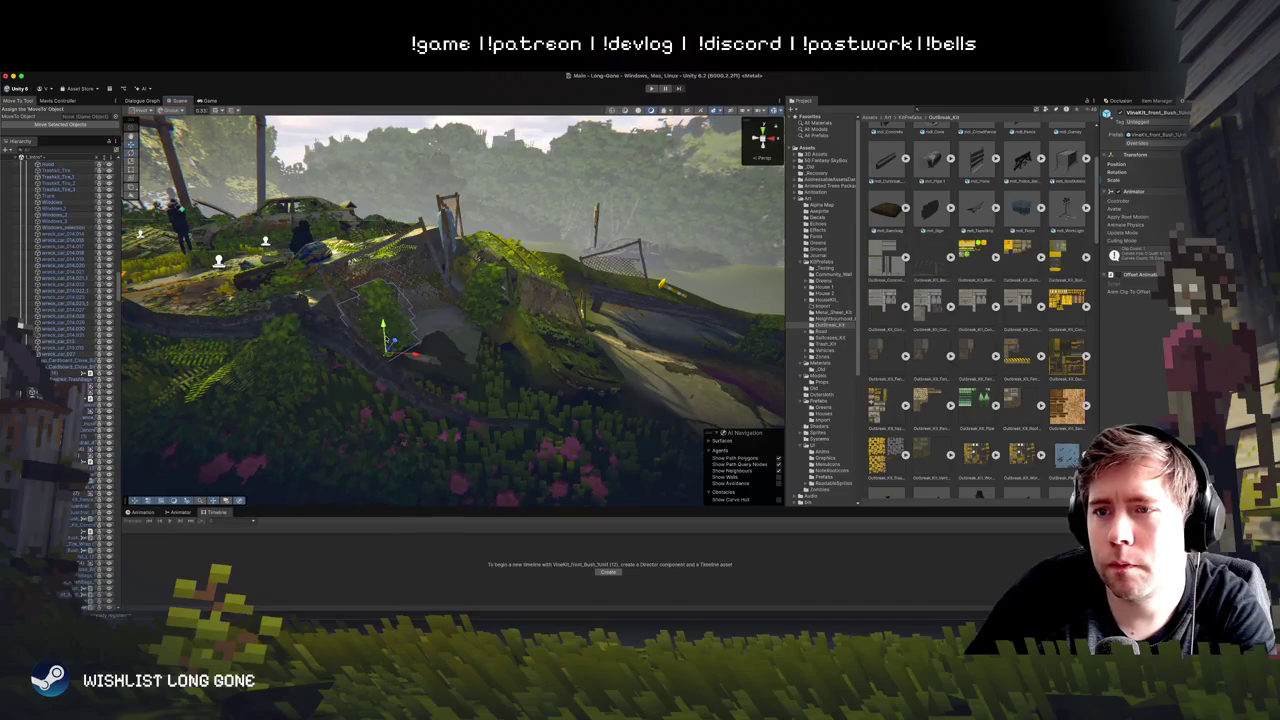
pyautogui.press('e')
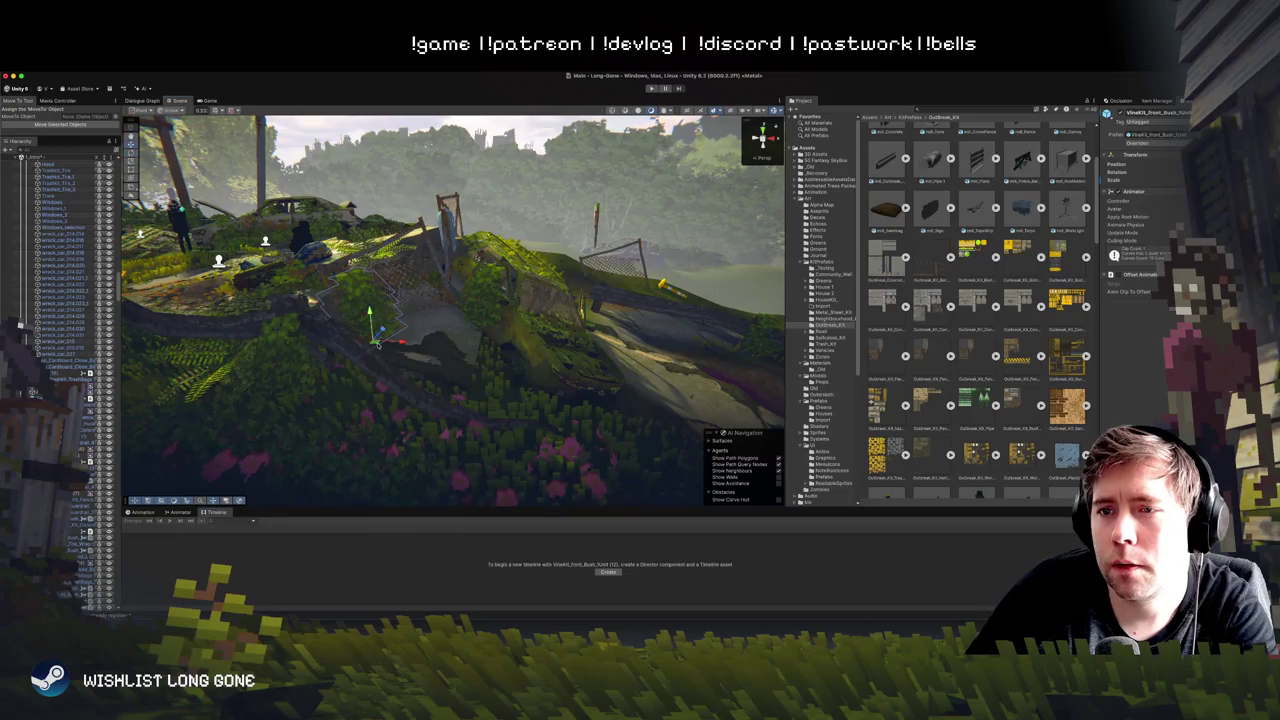
# Step: Rotate a foliage piece on the hill crest
pyautogui.click(398, 345)
pyautogui.press('f')
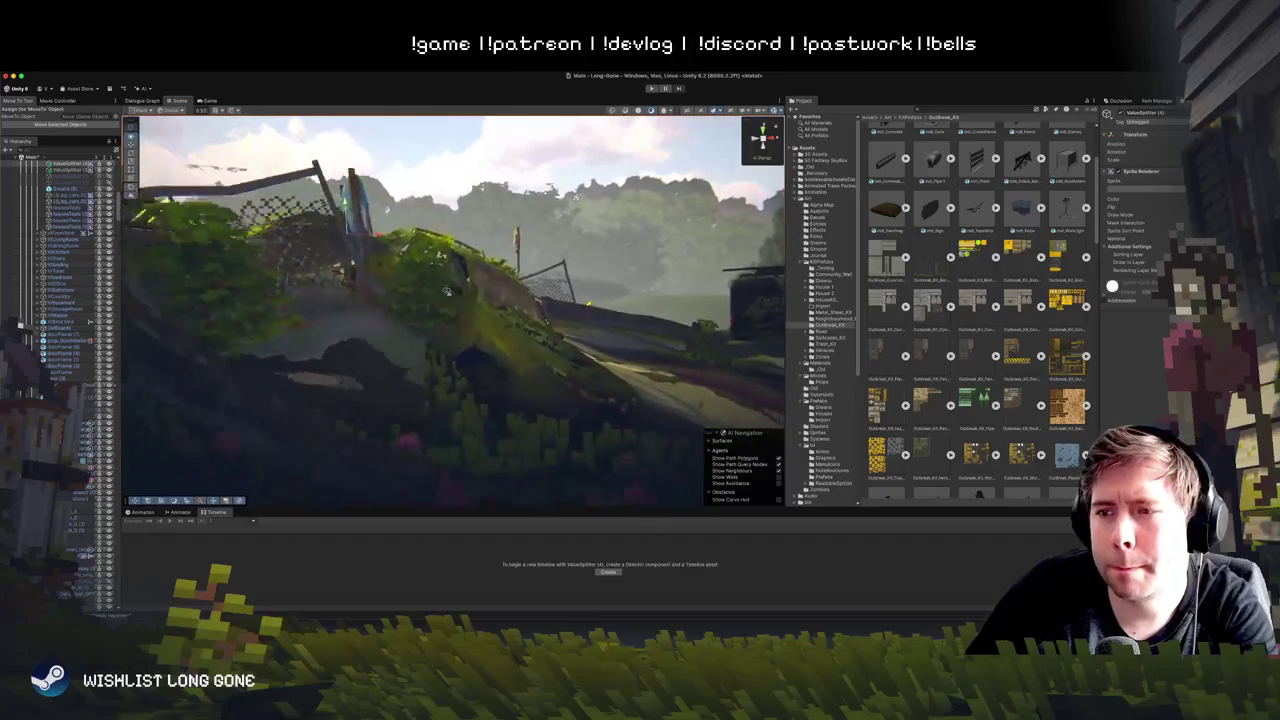
pyautogui.click(436, 362)
pyautogui.click(428, 349)
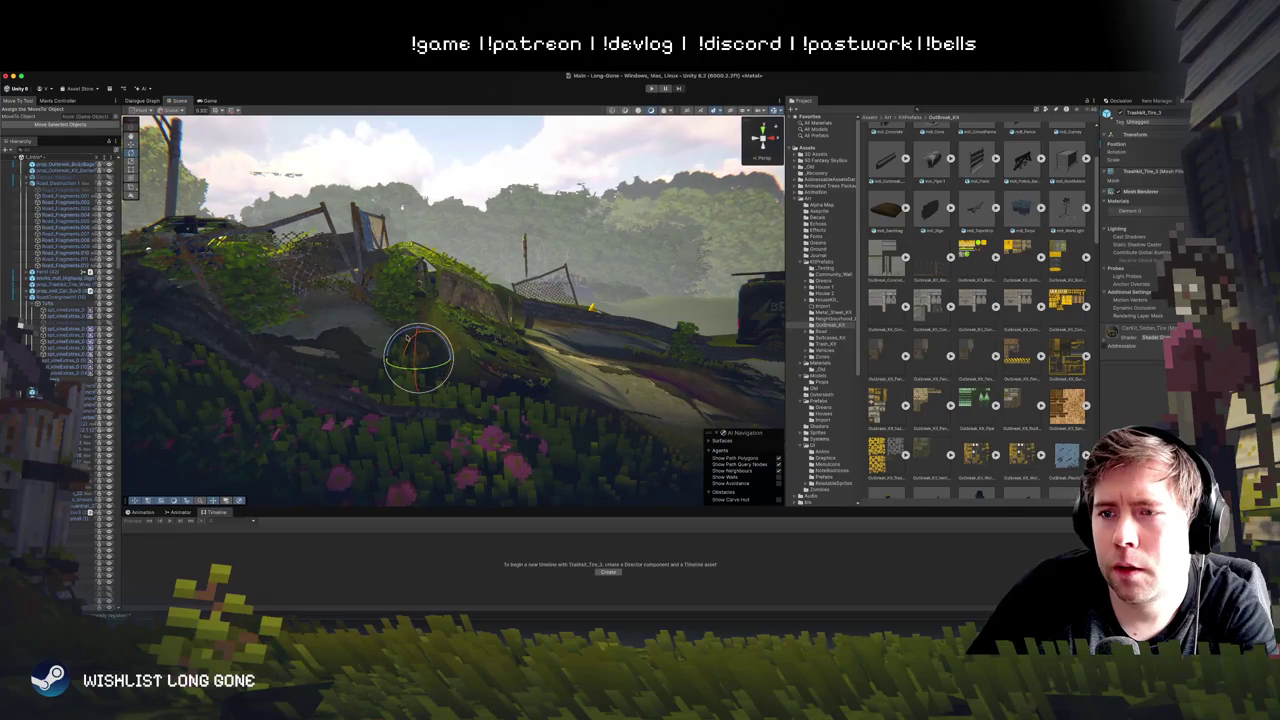
pyautogui.click(415, 341)
pyautogui.moveTo(415, 341); pyautogui.dragTo(434, 328)
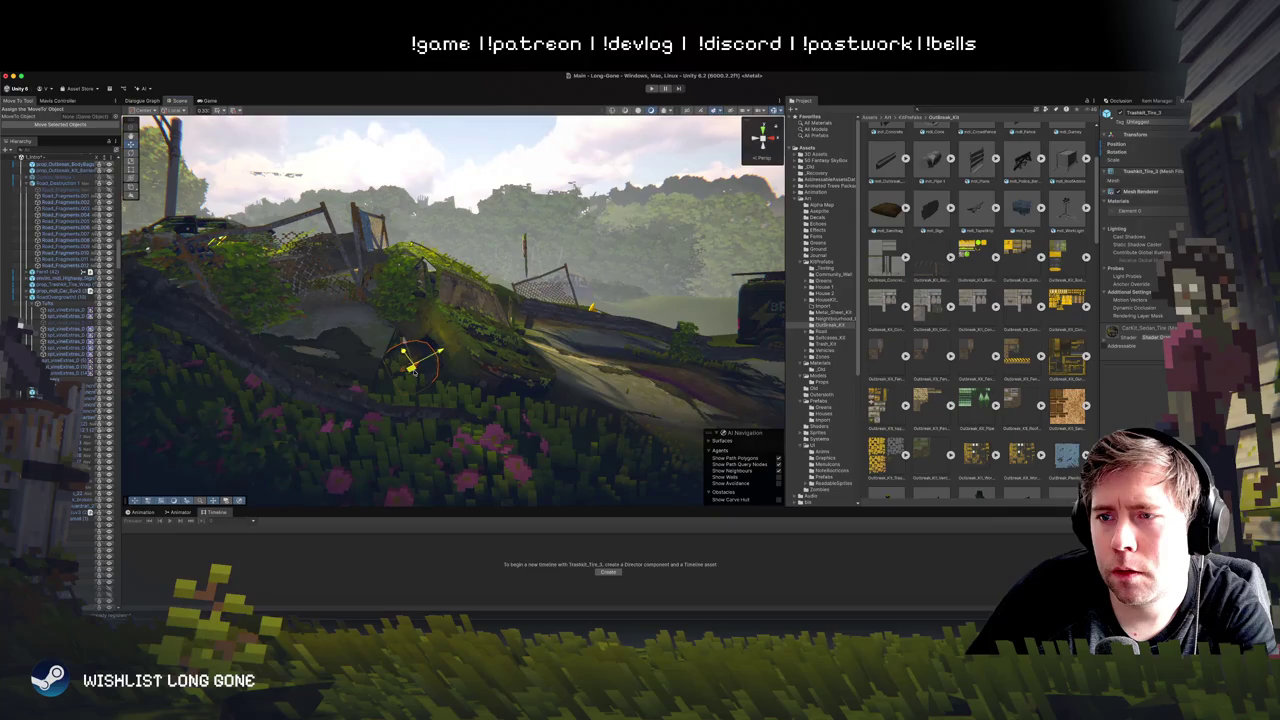
# Step: Rotate the vine bush beside the fence and centre the view on it
pyautogui.click(541, 166)
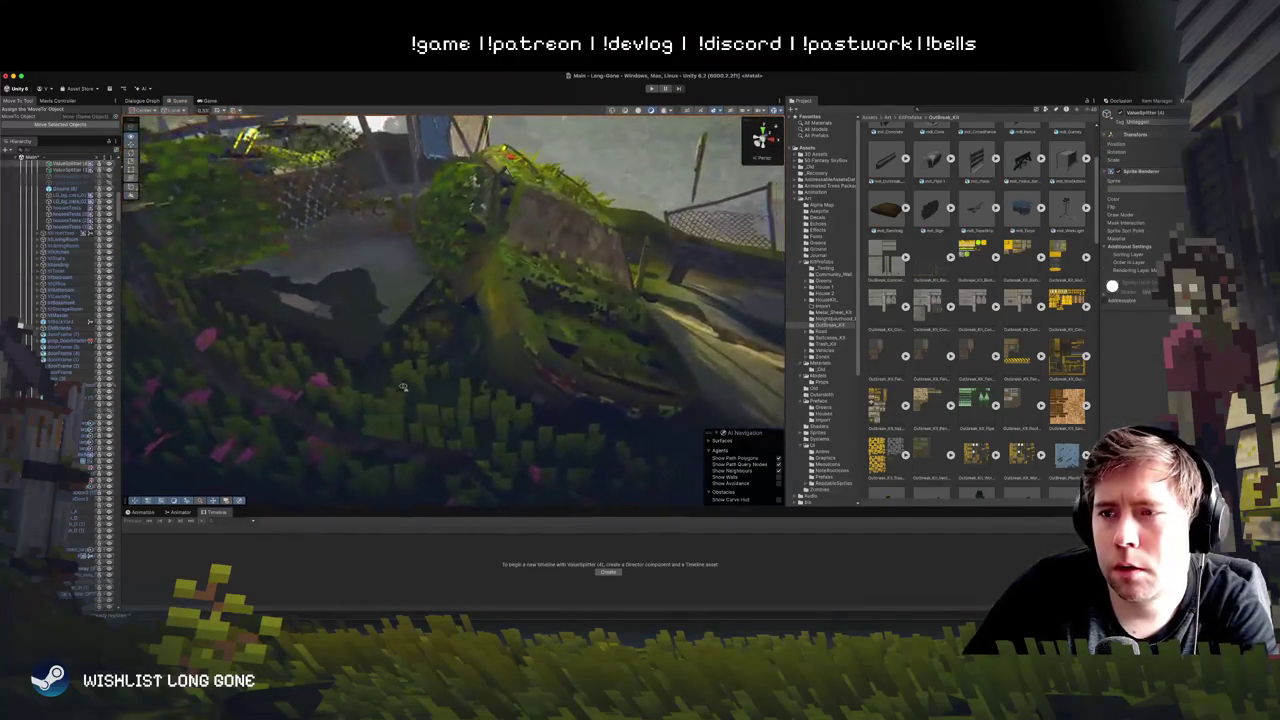
pyautogui.click(462, 358)
pyautogui.click(450, 354)
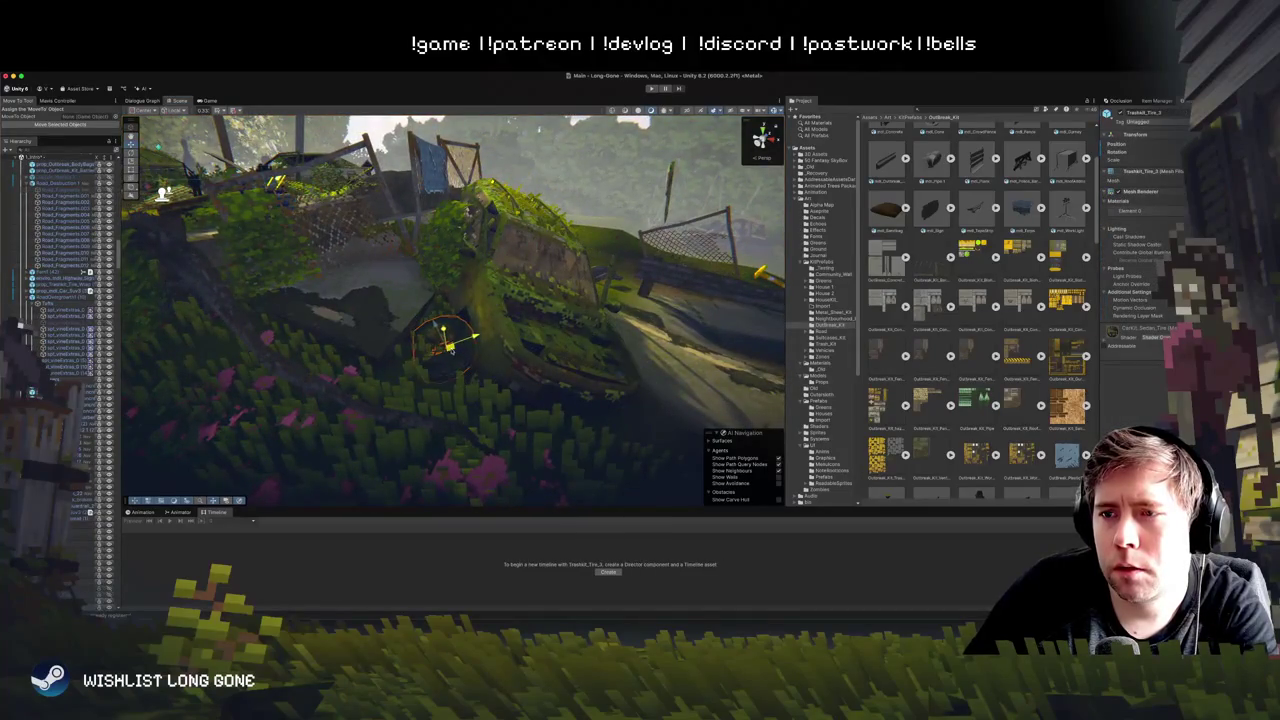
pyautogui.moveTo(452, 348)
pyautogui.mouseDown()
pyautogui.moveTo(438, 310)
pyautogui.moveTo(463, 299)
pyautogui.moveTo(448, 279)
pyautogui.moveTo(380, 229)
pyautogui.moveTo(310, 238)
pyautogui.mouseUp()
pyautogui.click(471, 296)
pyautogui.click(505, 282)
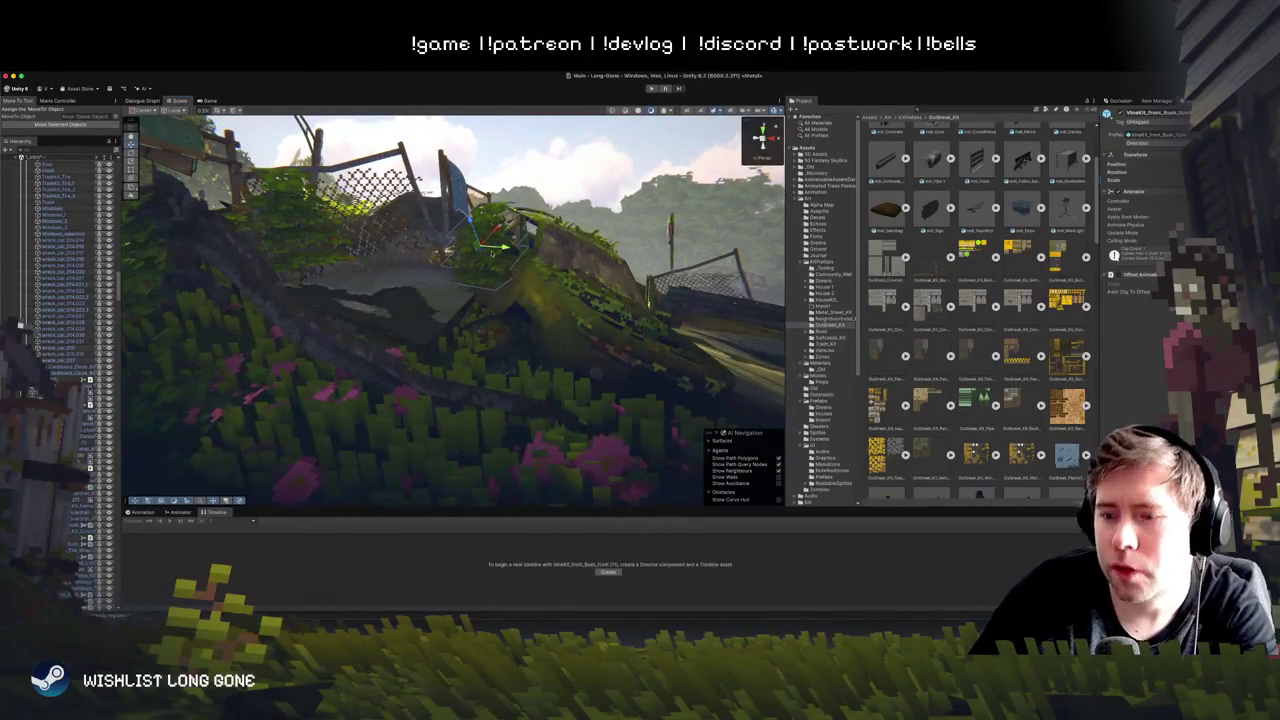
pyautogui.moveTo(471, 249); pyautogui.dragTo(462, 235)
pyautogui.press('e')
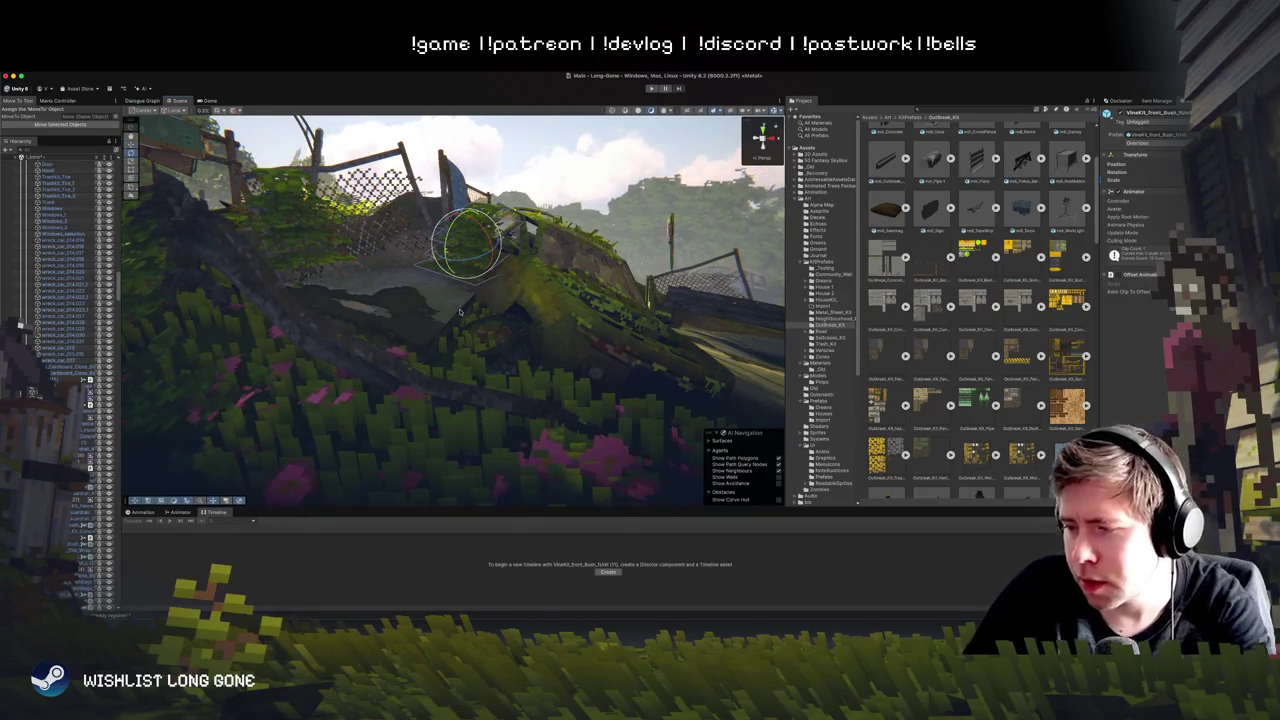
pyautogui.press('f')
# Step: After a brief play-test, move the vine bush up and left on the hill
pyautogui.press('super+p')
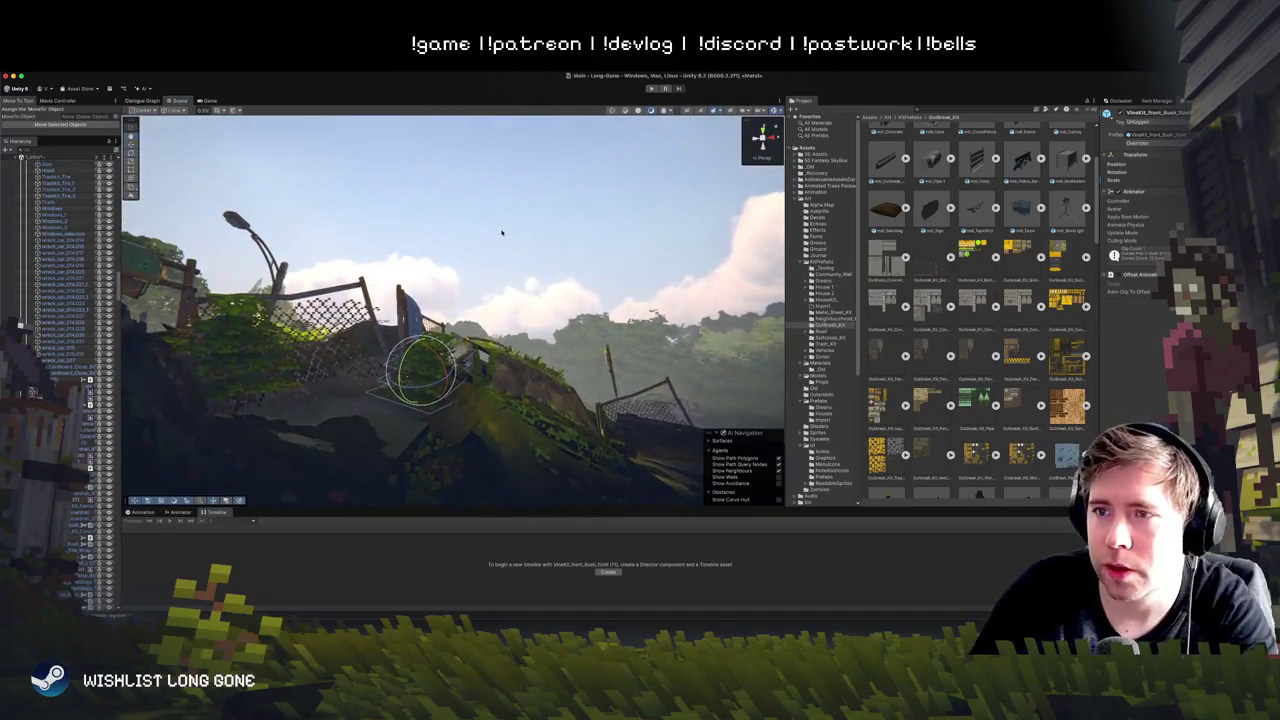
pyautogui.press('super+p')
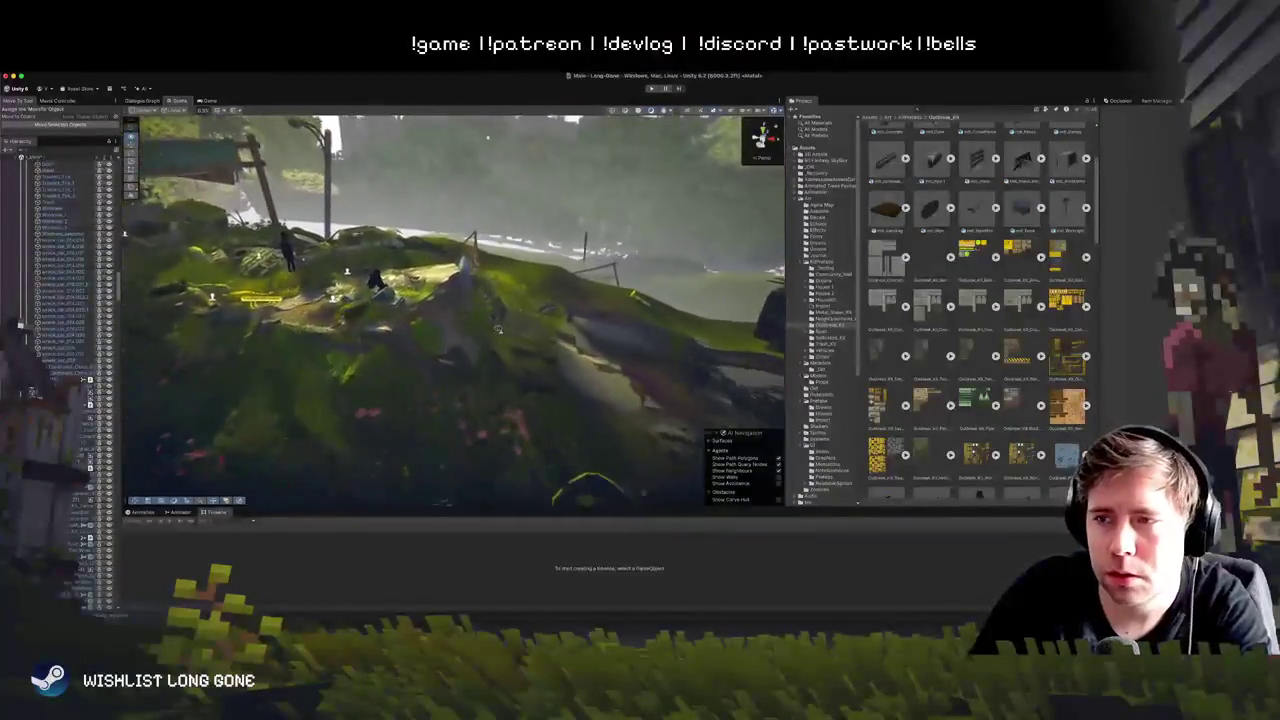
pyautogui.press('w')
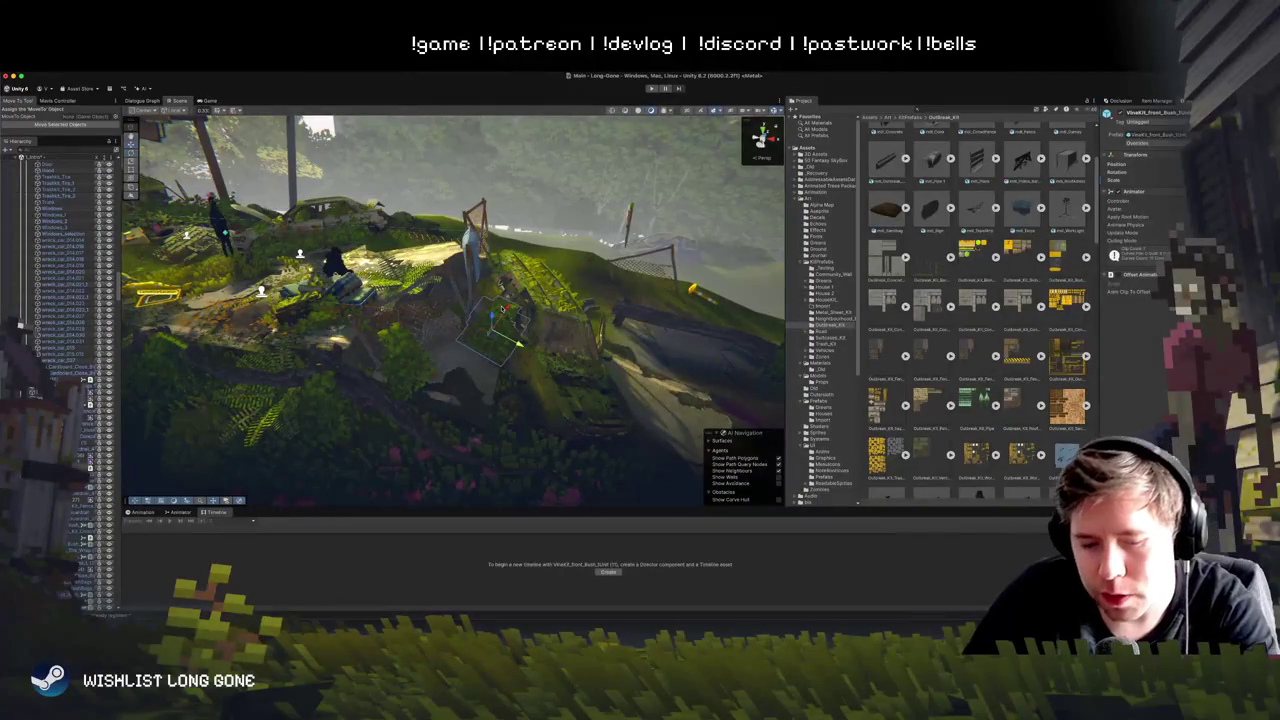
pyautogui.moveTo(501, 340)
pyautogui.mouseDown()
pyautogui.moveTo(476, 305)
pyautogui.moveTo(481, 316)
pyautogui.mouseUp()
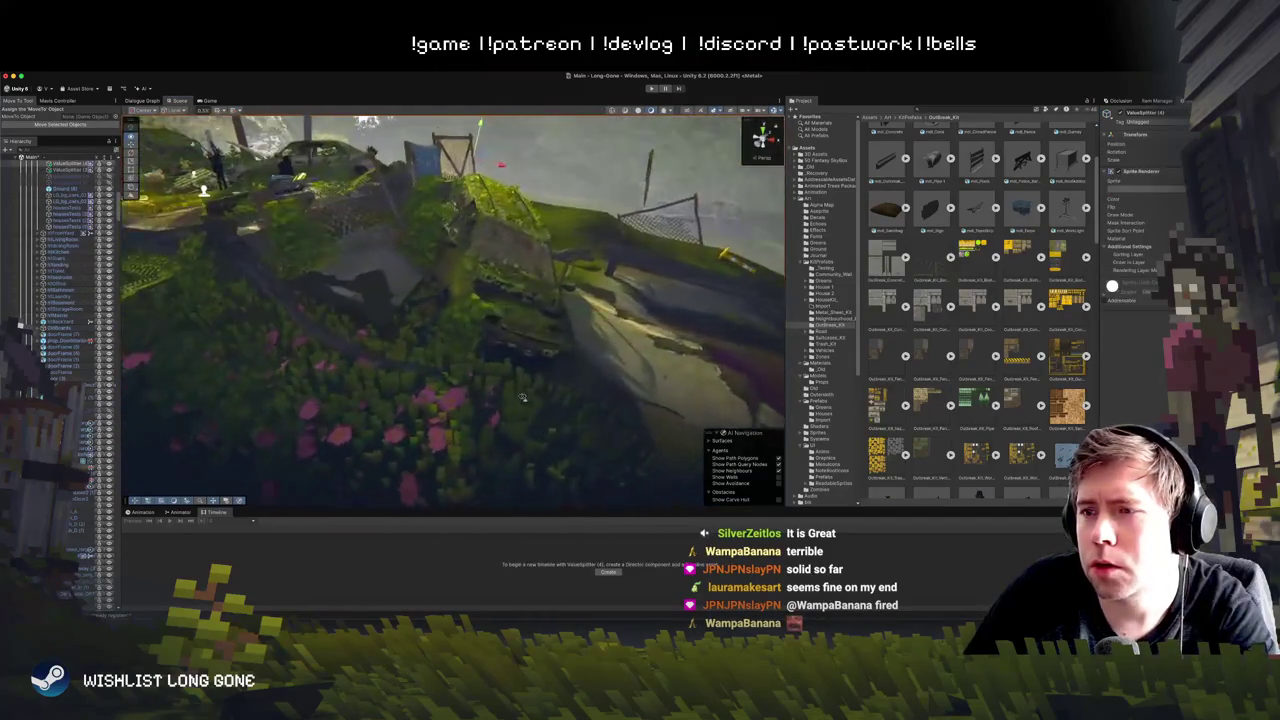
pyautogui.click(465, 335)
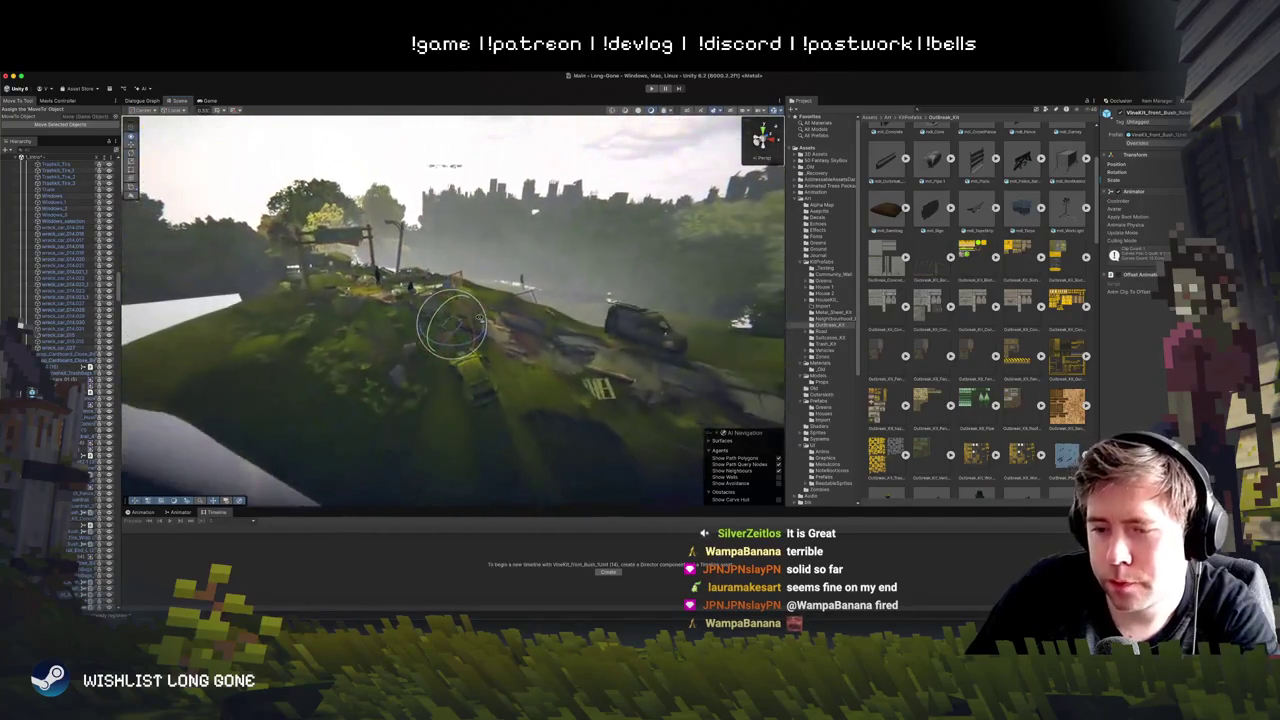
pyautogui.click(552, 214)
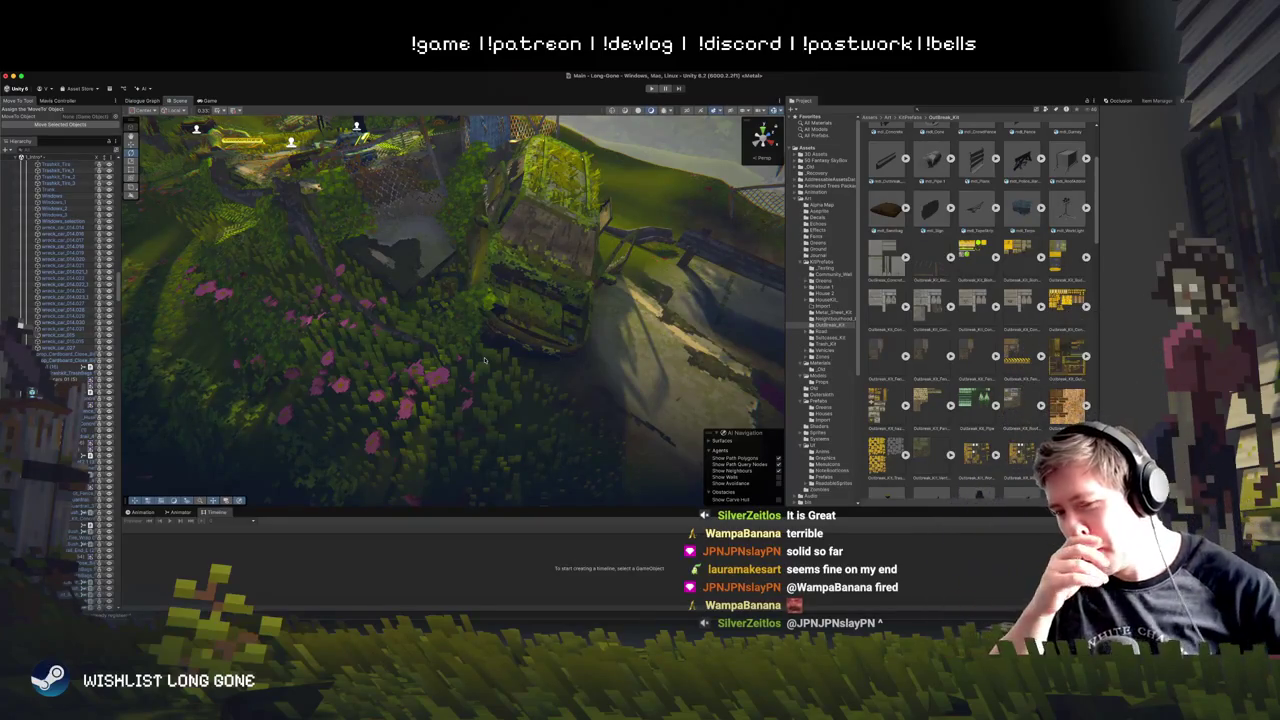
# Step: Move the vine bush over the car up and to the right
pyautogui.click(478, 309)
pyautogui.moveTo(457, 314)
pyautogui.mouseDown()
pyautogui.moveTo(457, 371)
pyautogui.moveTo(514, 443)
pyautogui.moveTo(549, 437)
pyautogui.moveTo(540, 425)
pyautogui.mouseUp()
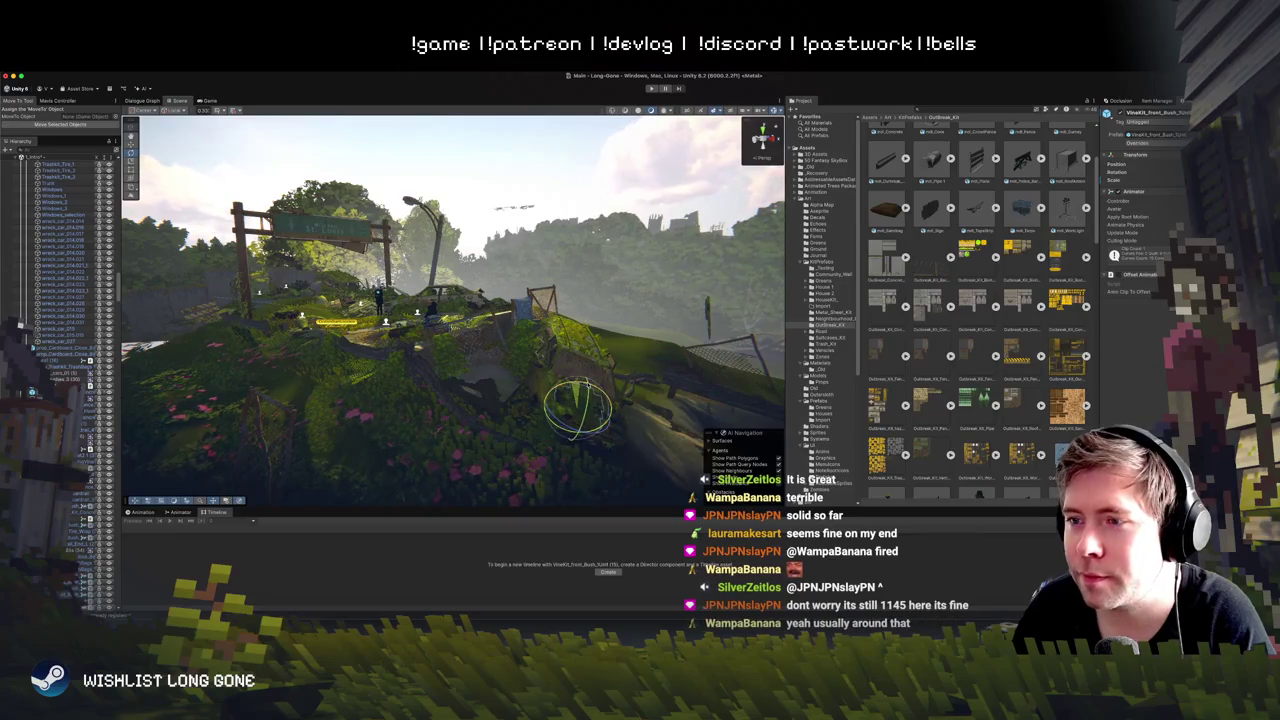
pyautogui.moveTo(600, 440)
pyautogui.mouseDown()
pyautogui.moveTo(565, 437)
pyautogui.moveTo(500, 390)
pyautogui.mouseUp()
pyautogui.click(515, 333)
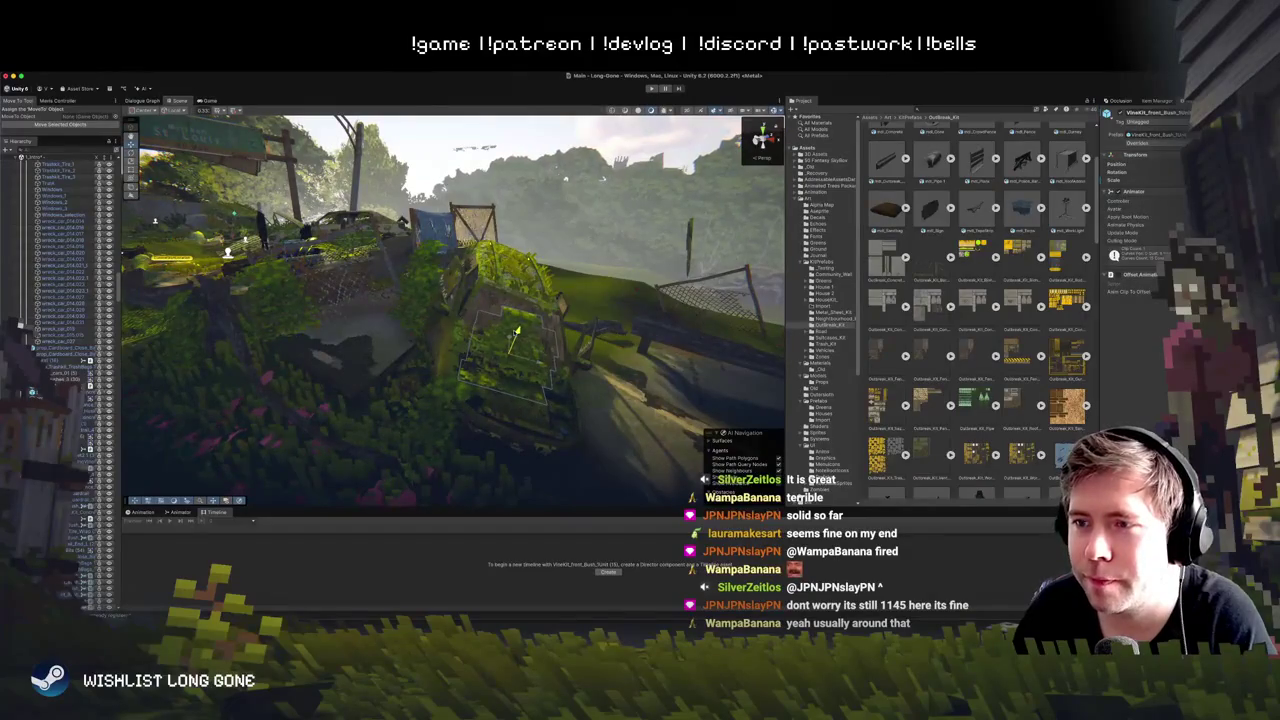
pyautogui.moveTo(510, 348); pyautogui.dragTo(524, 330)
pyautogui.press('e')
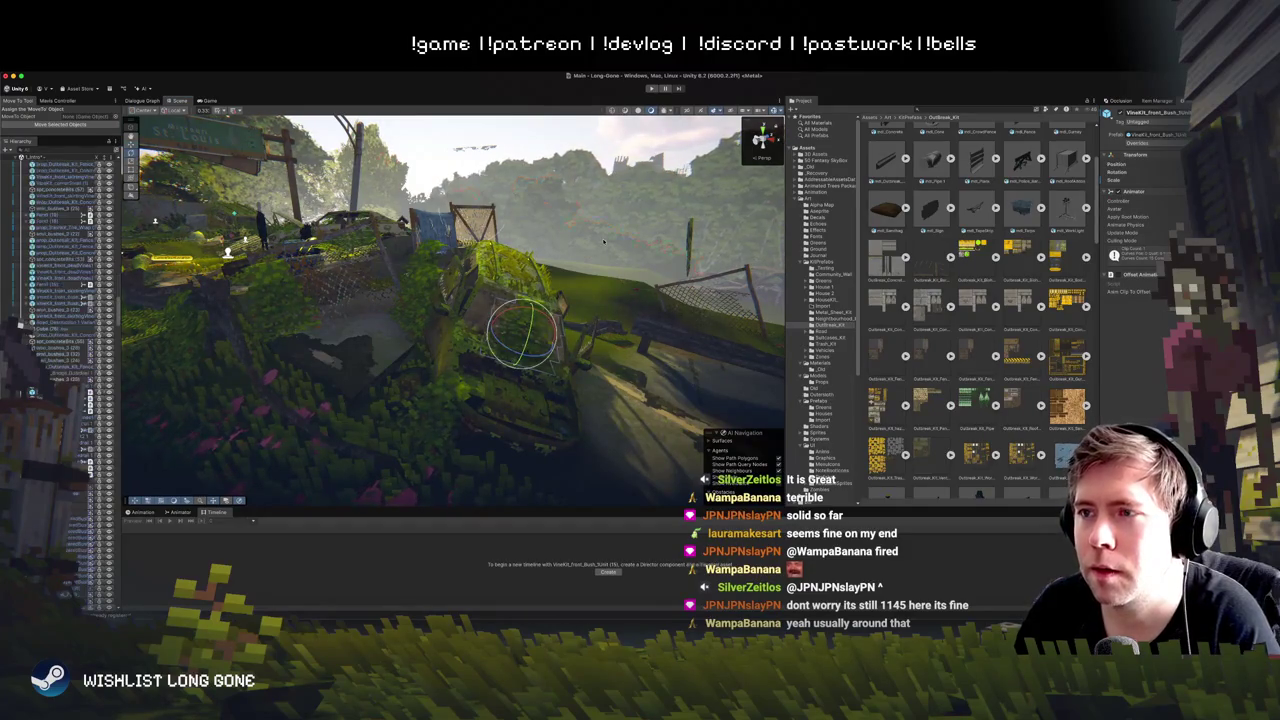
# Step: Select vine pieces across the car's body, lower cover and roof
pyautogui.click(603, 241)
pyautogui.scroll(-3, 670, 313)
pyautogui.click(512, 288)
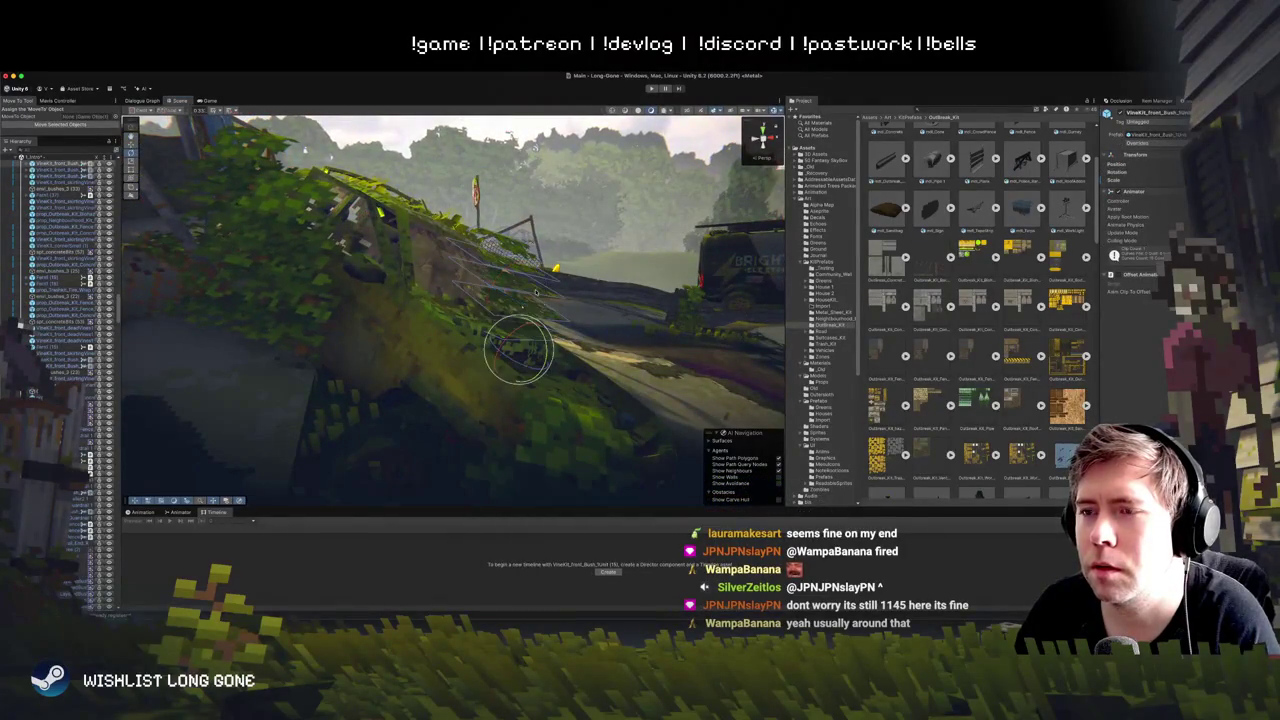
pyautogui.click(520, 350)
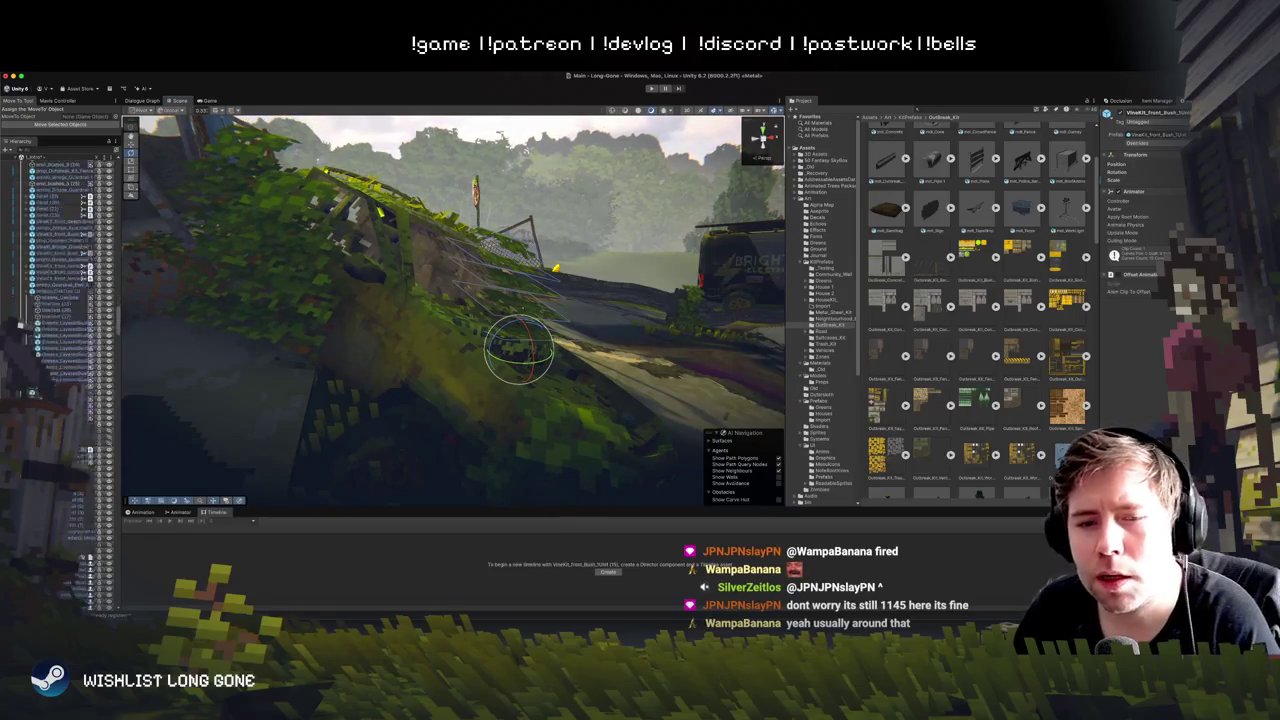
pyautogui.scroll(2, 390, 405)
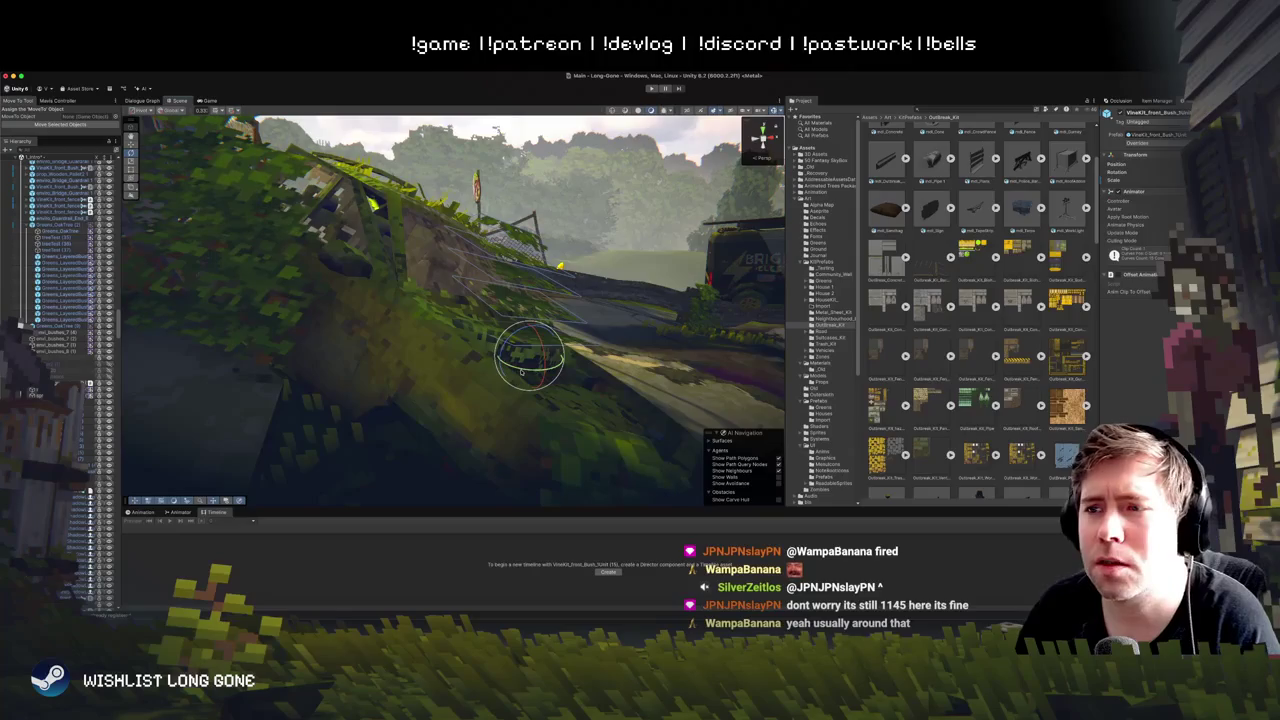
pyautogui.click(555, 292)
pyautogui.scroll(-3, 58, 378)
pyautogui.scroll(-3, 62, 300)
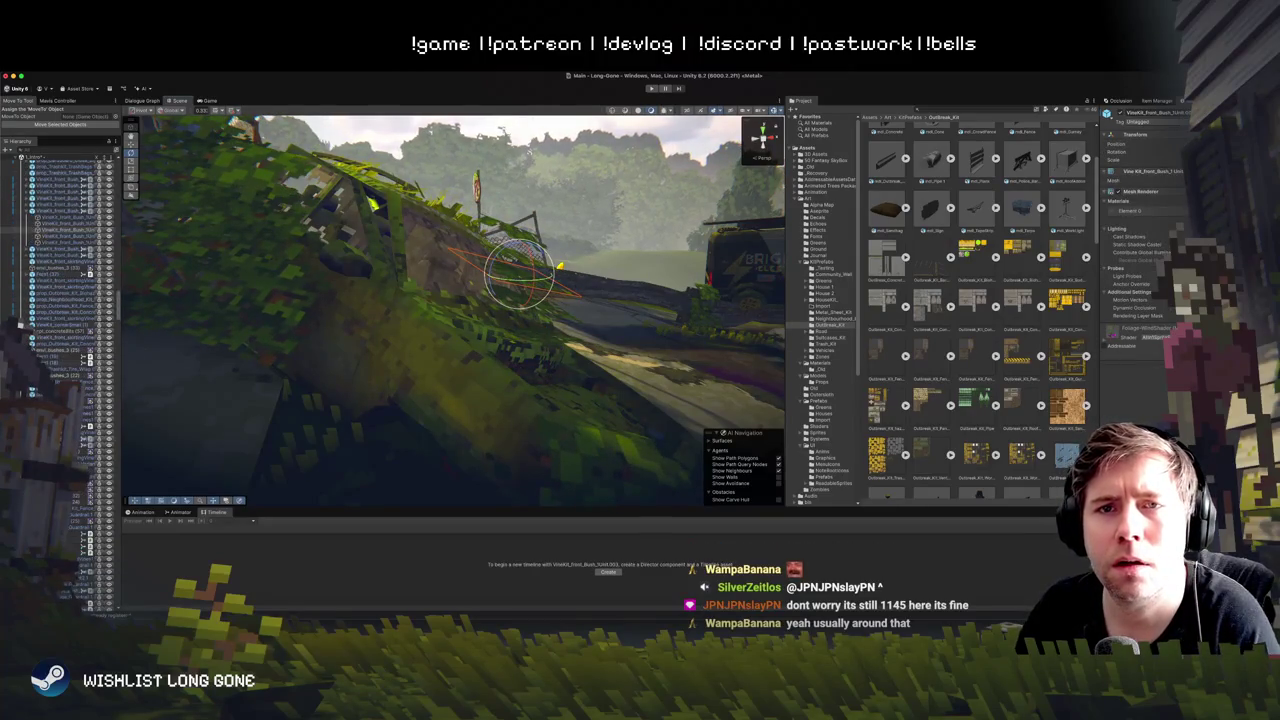
# Step: Select two VineKit bushes in the Hierarchy and shift them right over the car
pyautogui.click(50, 228)
pyautogui.keyDown('shift'); pyautogui.click(50, 246); pyautogui.keyUp('shift')
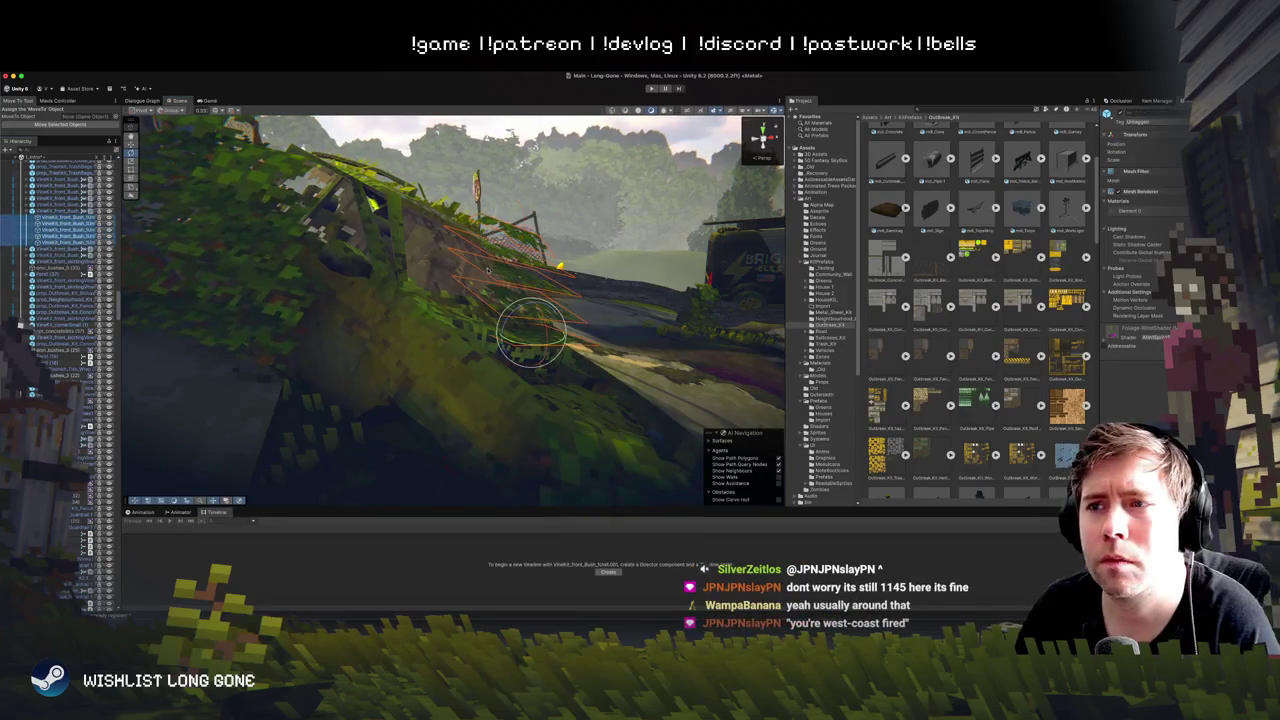
pyautogui.press('z')
pyautogui.click(520, 285)
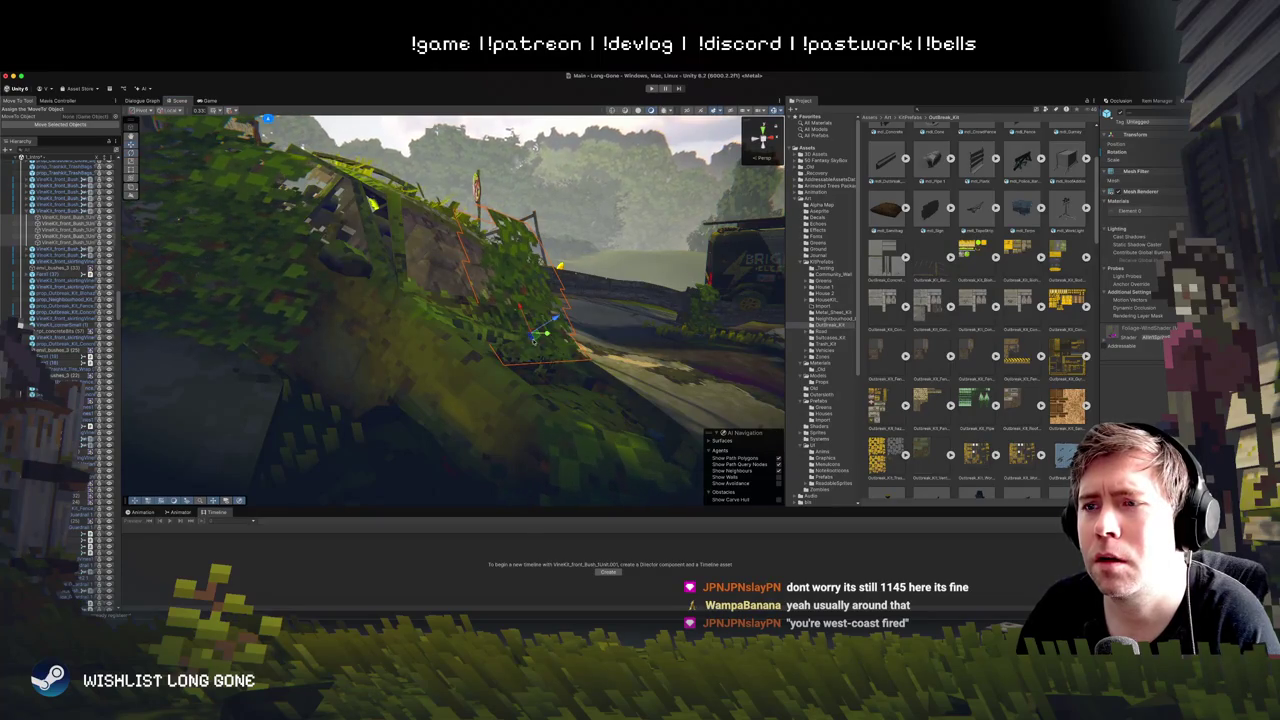
pyautogui.moveTo(500, 338); pyautogui.dragTo(542, 332)
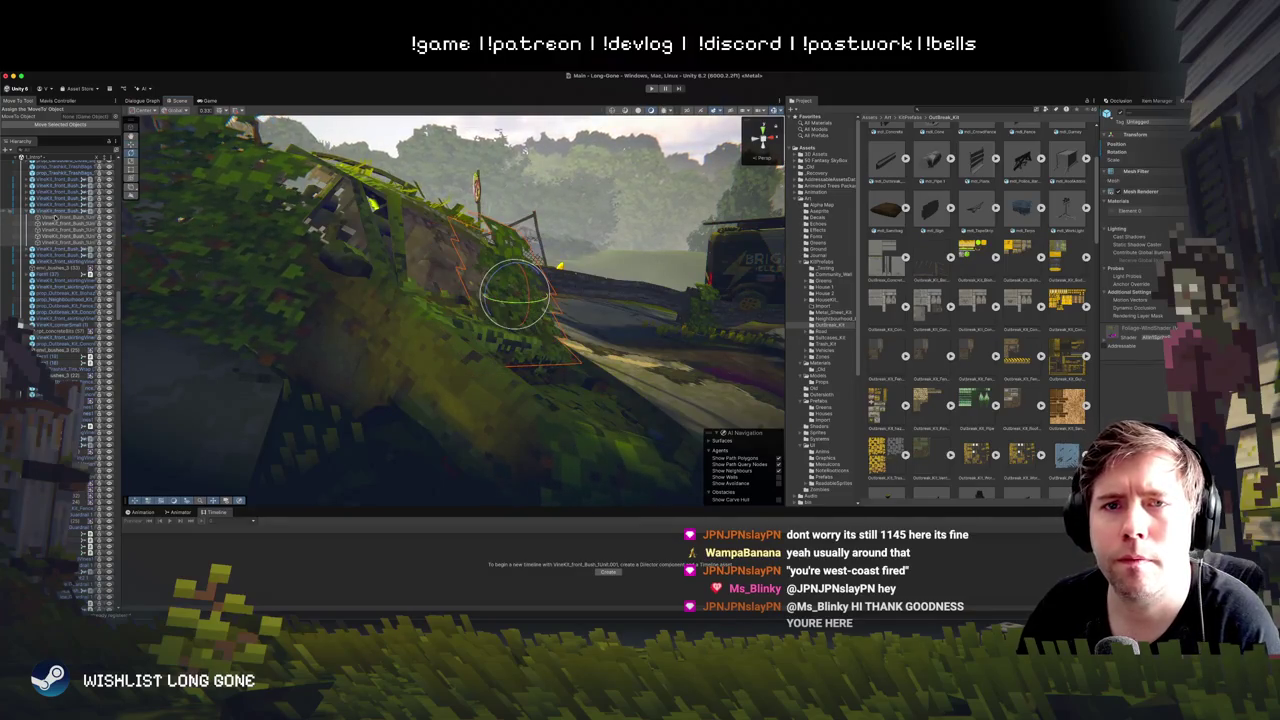
# Step: Rotate a single VineKit bush over the car into its final angle
pyautogui.click(63, 211)
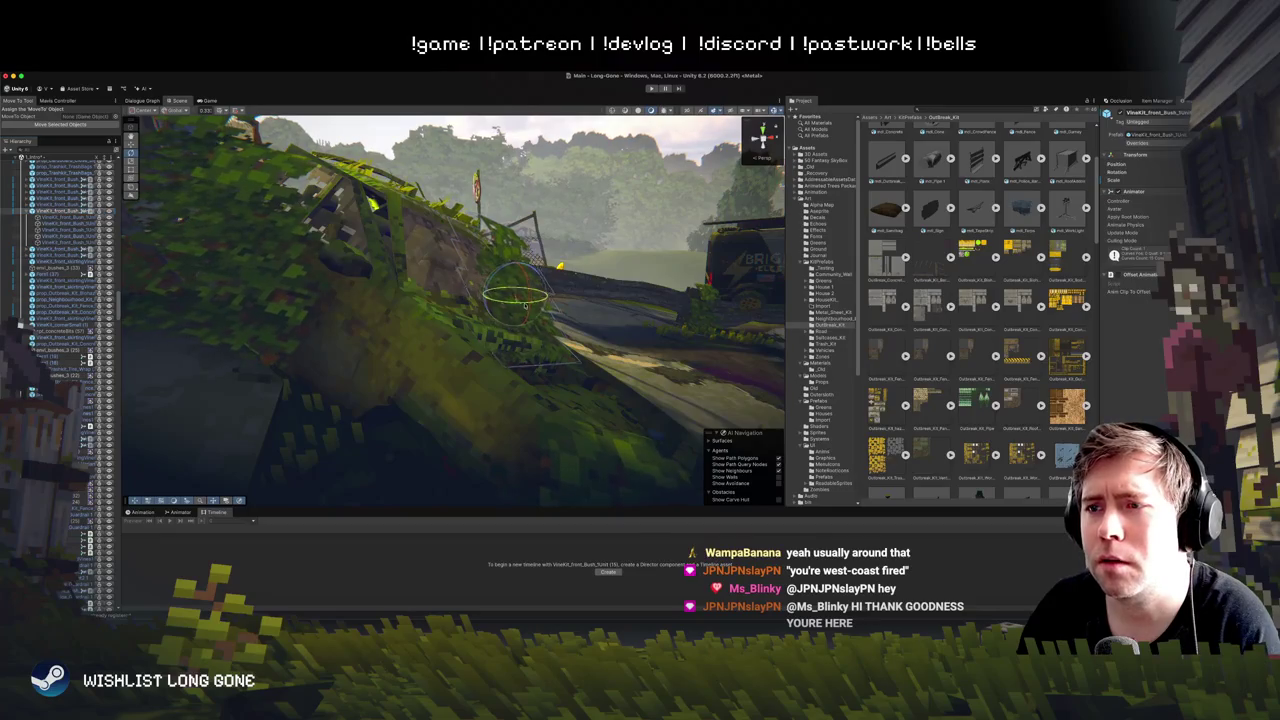
pyautogui.moveTo(522, 305)
pyautogui.mouseDown()
pyautogui.moveTo(530, 283)
pyautogui.moveTo(415, 358)
pyautogui.moveTo(440, 343)
pyautogui.mouseUp()
pyautogui.press('w')
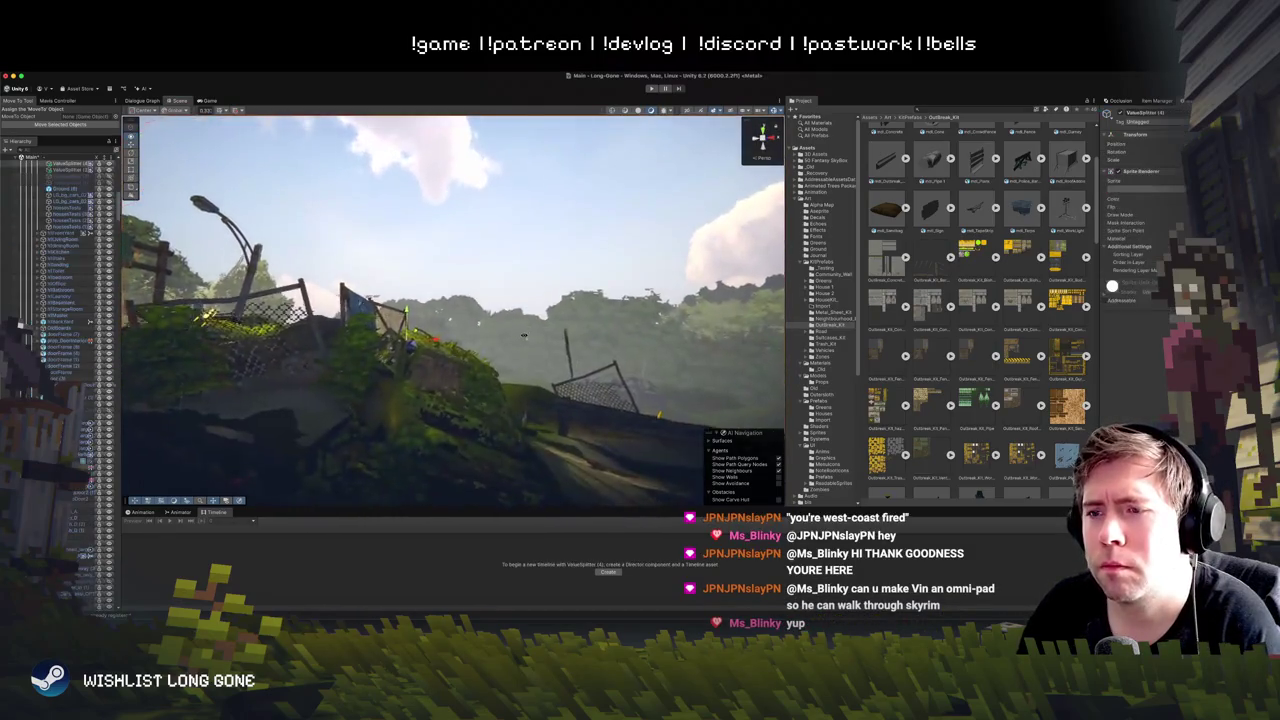
pyautogui.click(519, 359)
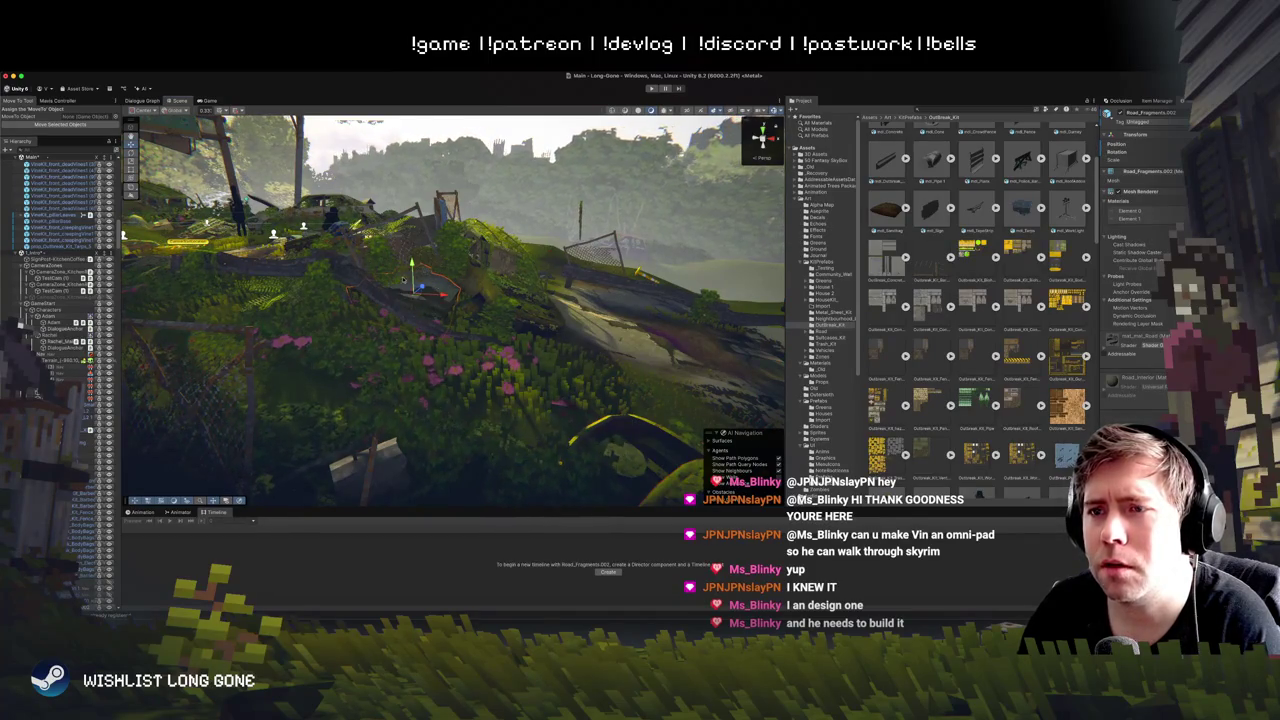
# Step: Frame the Road_Fragments piece, select a hillside foliage piece, and stop the play-test
pyautogui.press('f')
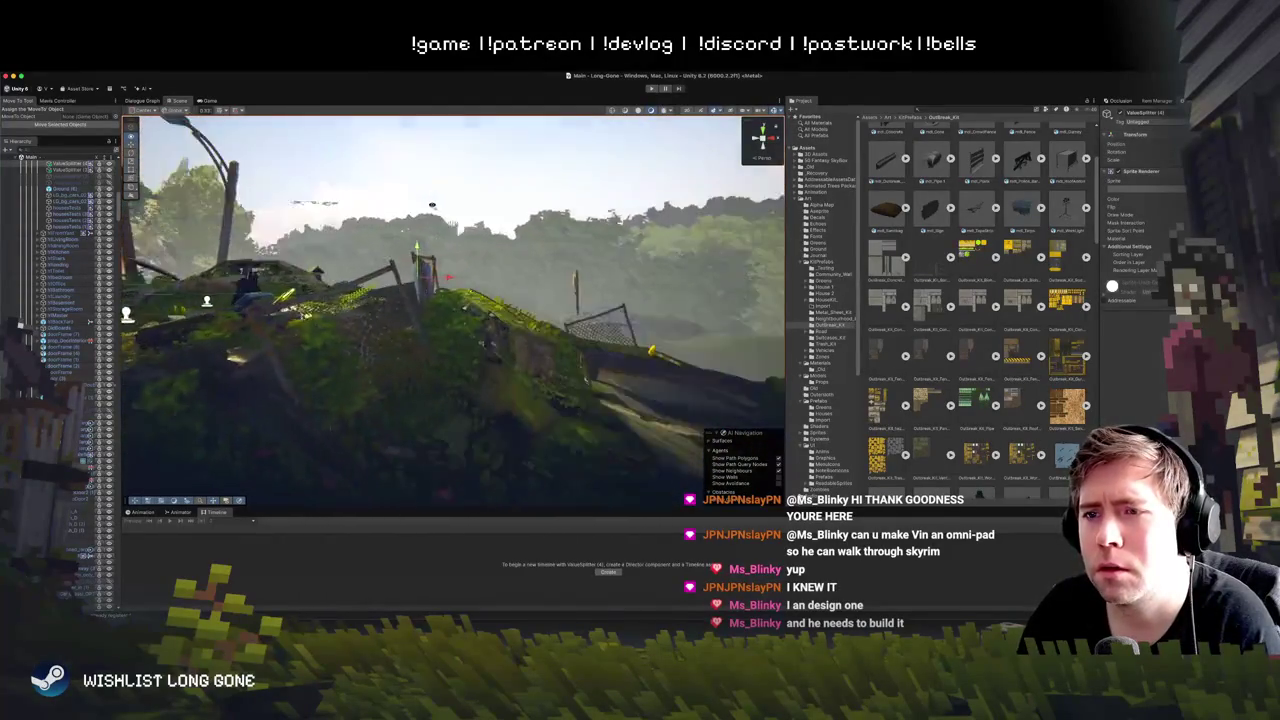
pyautogui.click(589, 305)
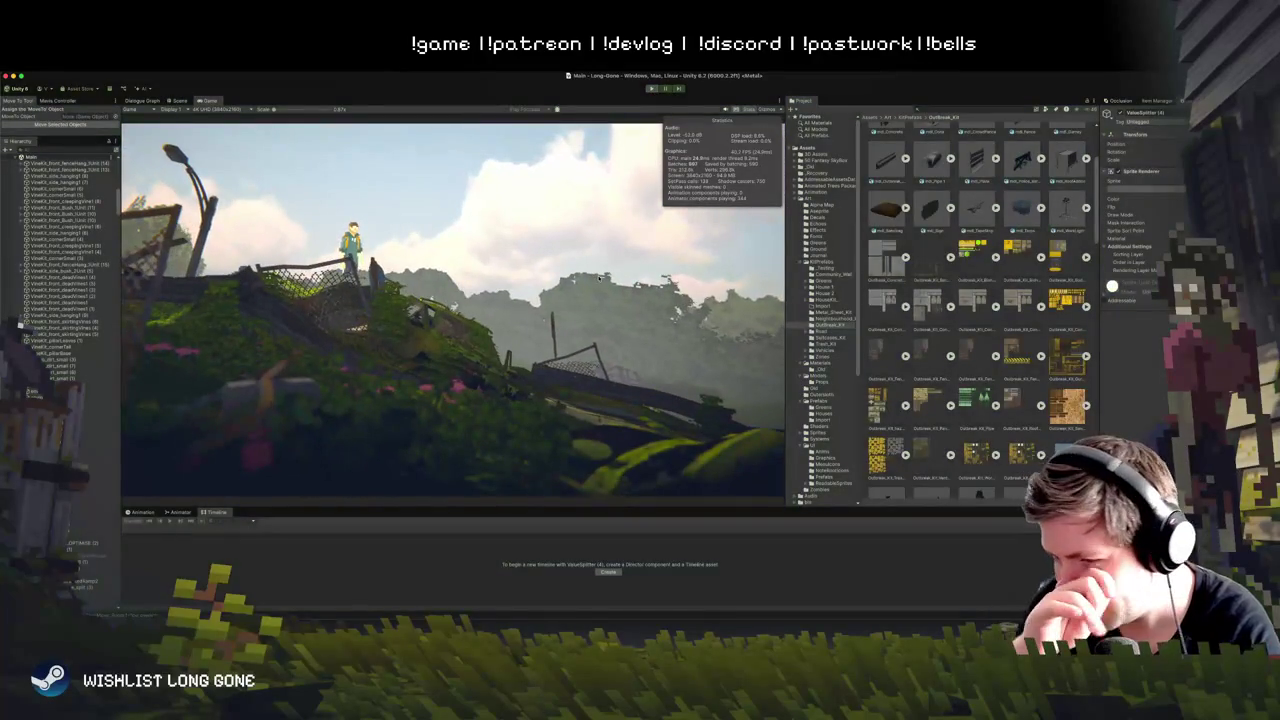
pyautogui.hotkey('ctrl', 'p')
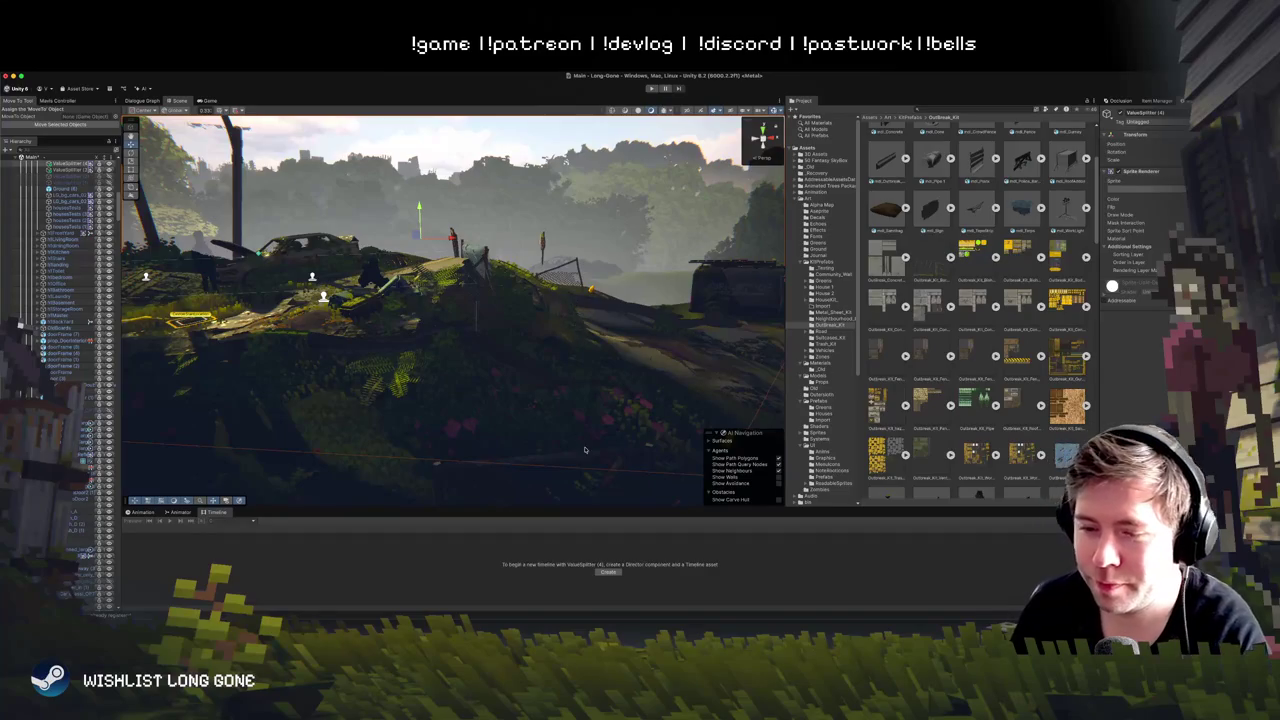
# Step: Rotate the vine bush on the hillside wreck upright, then start Play
pyautogui.moveTo(585, 450)
pyautogui.mouseDown()
pyautogui.moveTo(489, 353)
pyautogui.moveTo(495, 329)
pyautogui.moveTo(525, 360)
pyautogui.moveTo(485, 348)
pyautogui.mouseUp()
pyautogui.click(539, 371)
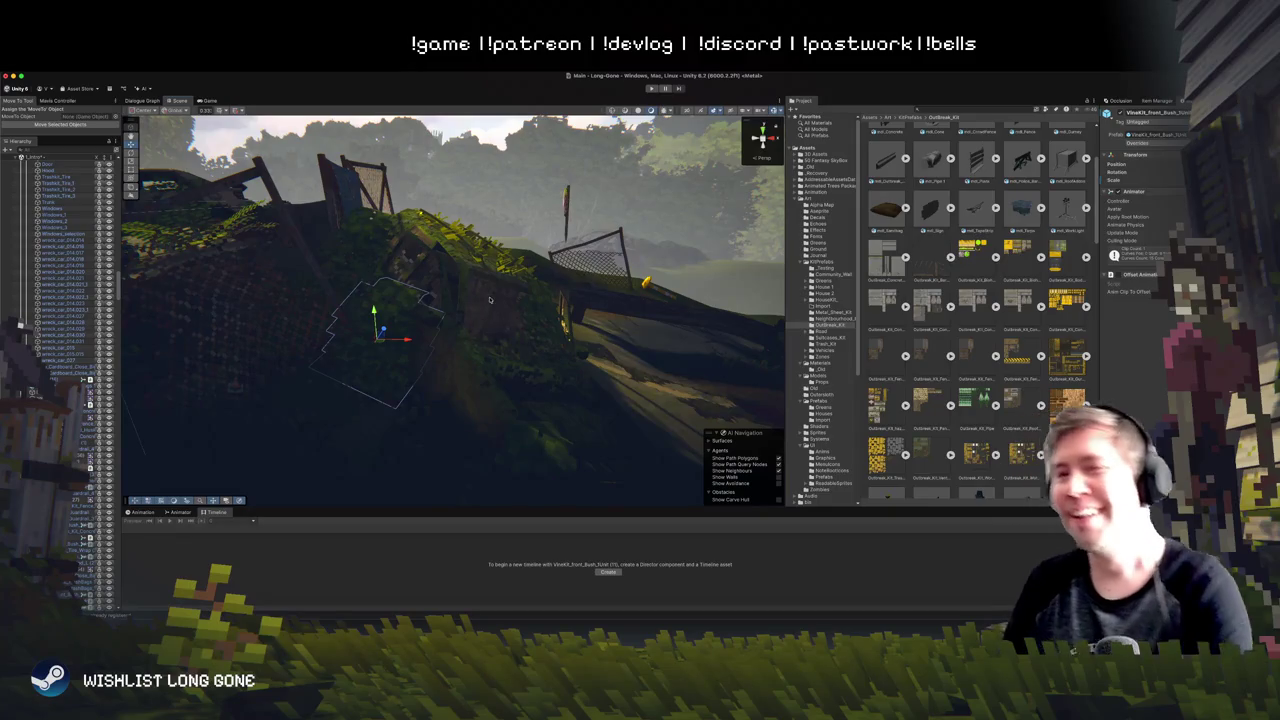
pyautogui.press('e')
pyautogui.moveTo(392, 362)
pyautogui.mouseDown()
pyautogui.moveTo(360, 313)
pyautogui.moveTo(380, 347)
pyautogui.moveTo(376, 335)
pyautogui.mouseUp()
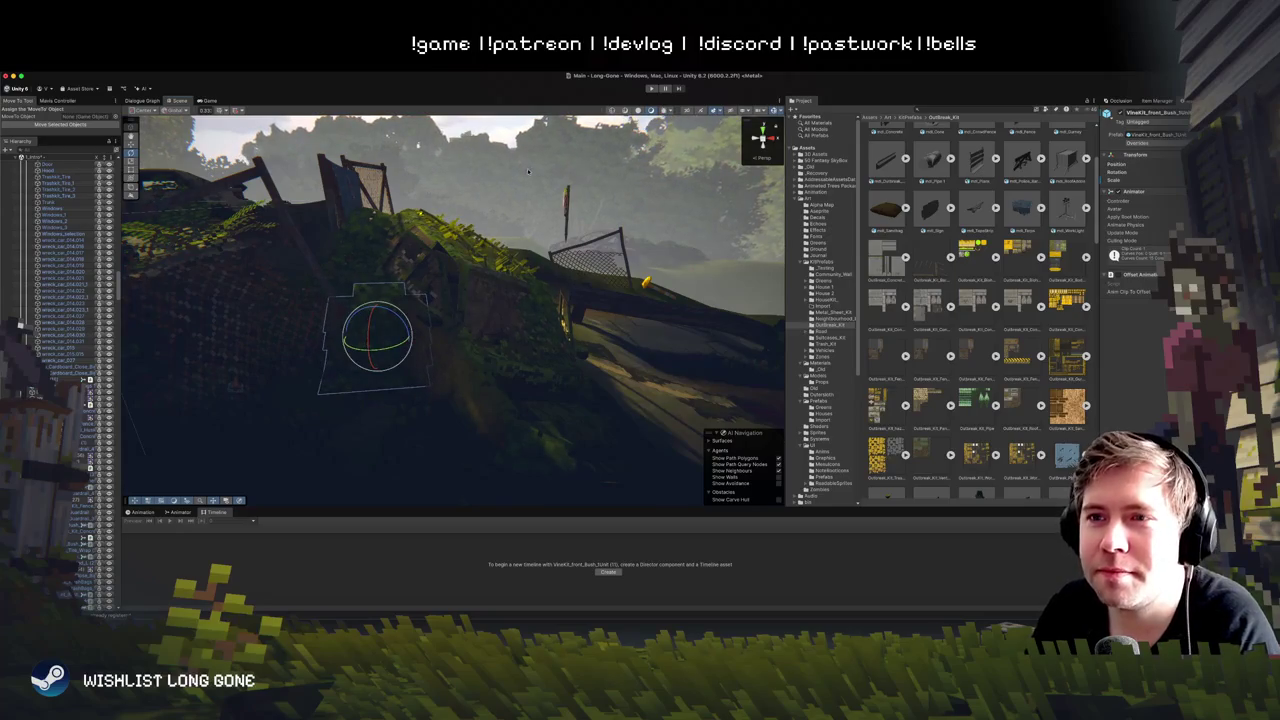
pyautogui.click(651, 88)
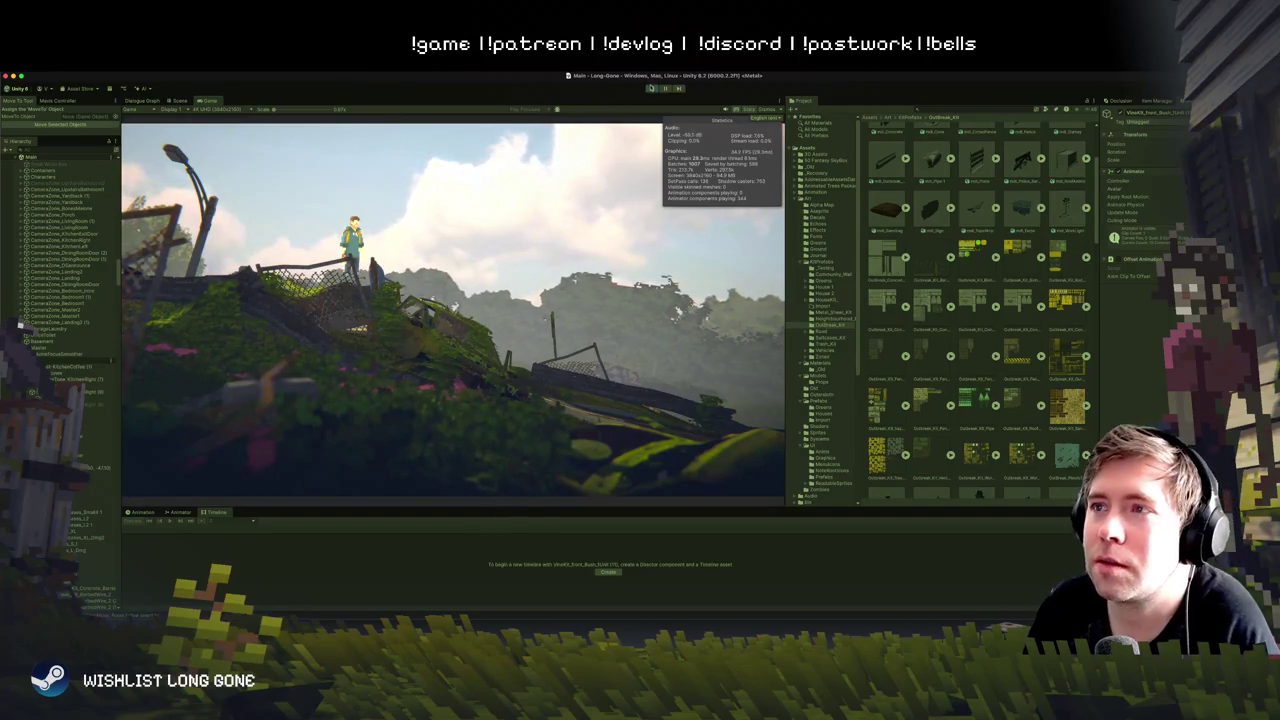
# Step: Exit Play mode and turn the foliage piece on the wreck to a new angle
pyautogui.click(651, 87)
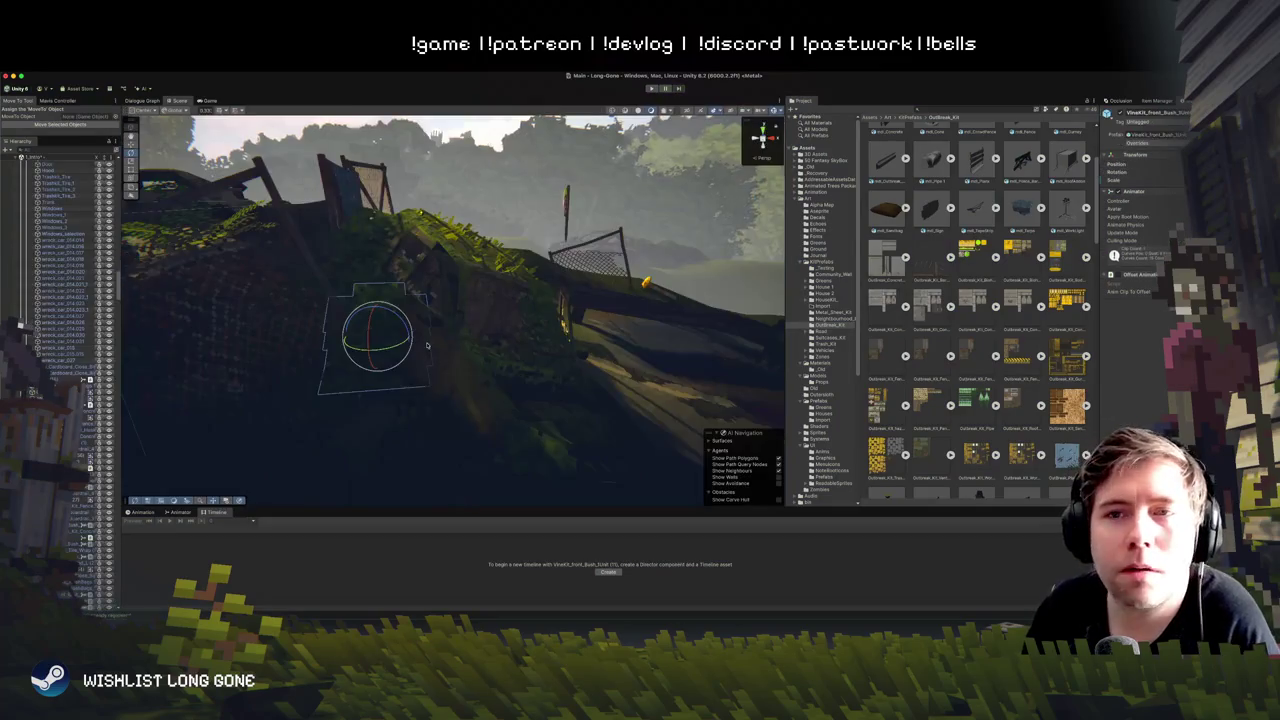
pyautogui.moveTo(420, 325); pyautogui.dragTo(475, 302)
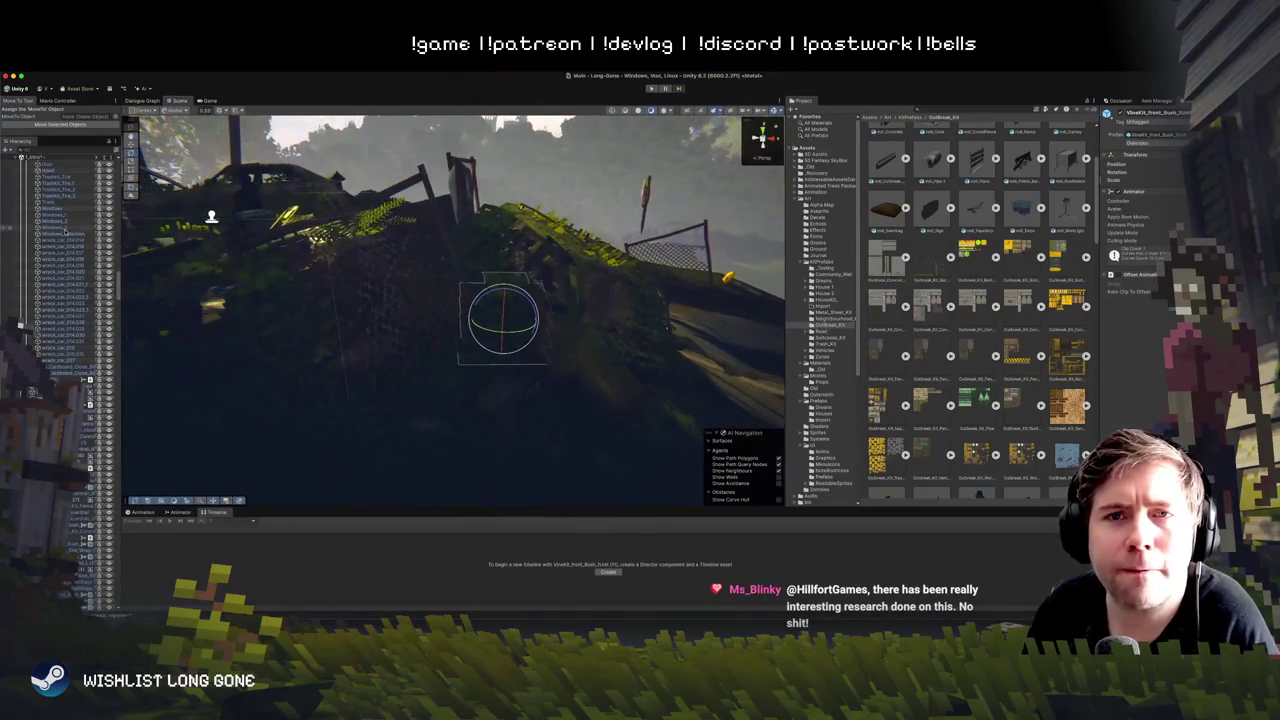
pyautogui.click(45, 188)
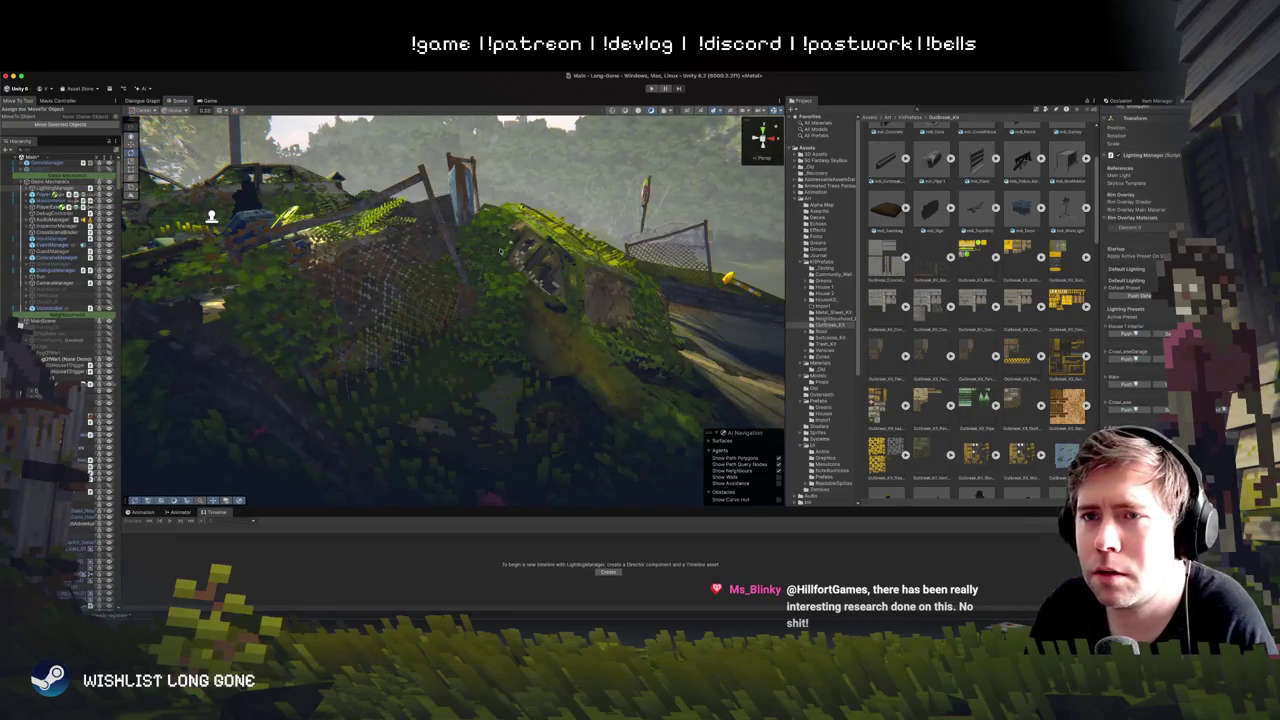
pyautogui.scroll(-3, 524, 240)
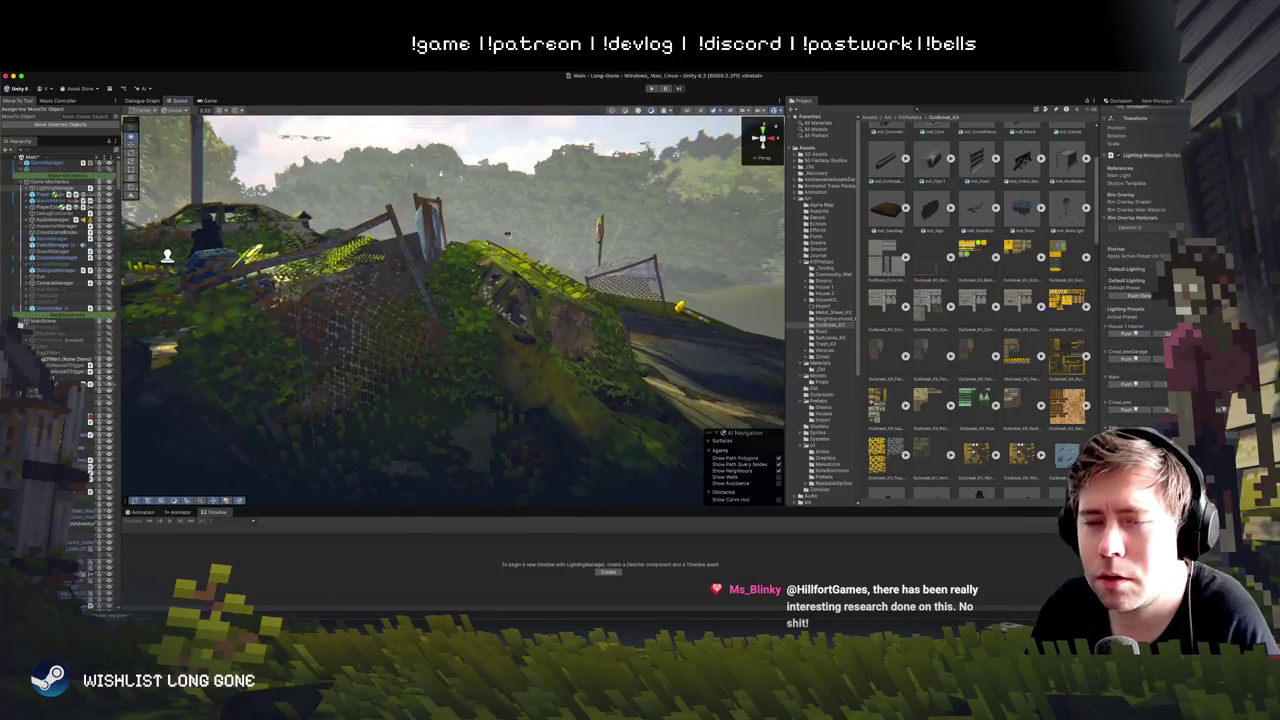
pyautogui.click(473, 348)
pyautogui.scroll(-5, 20, 325)
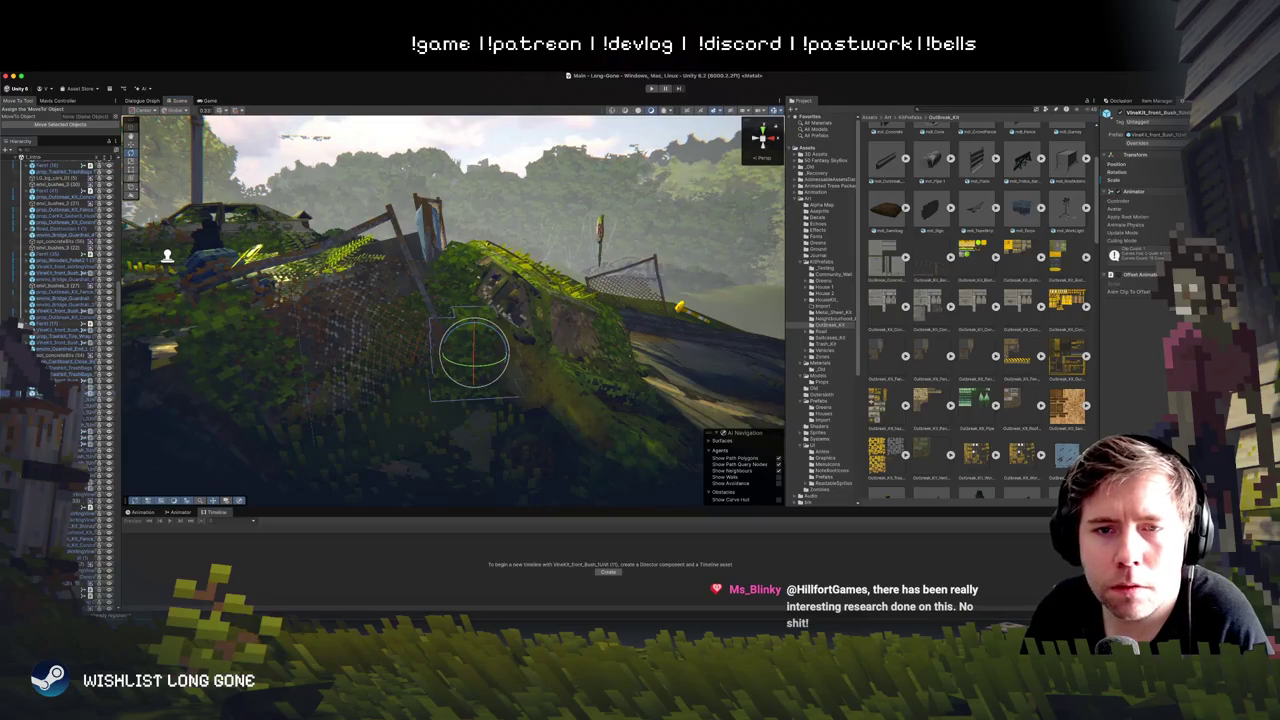
pyautogui.click(478, 391)
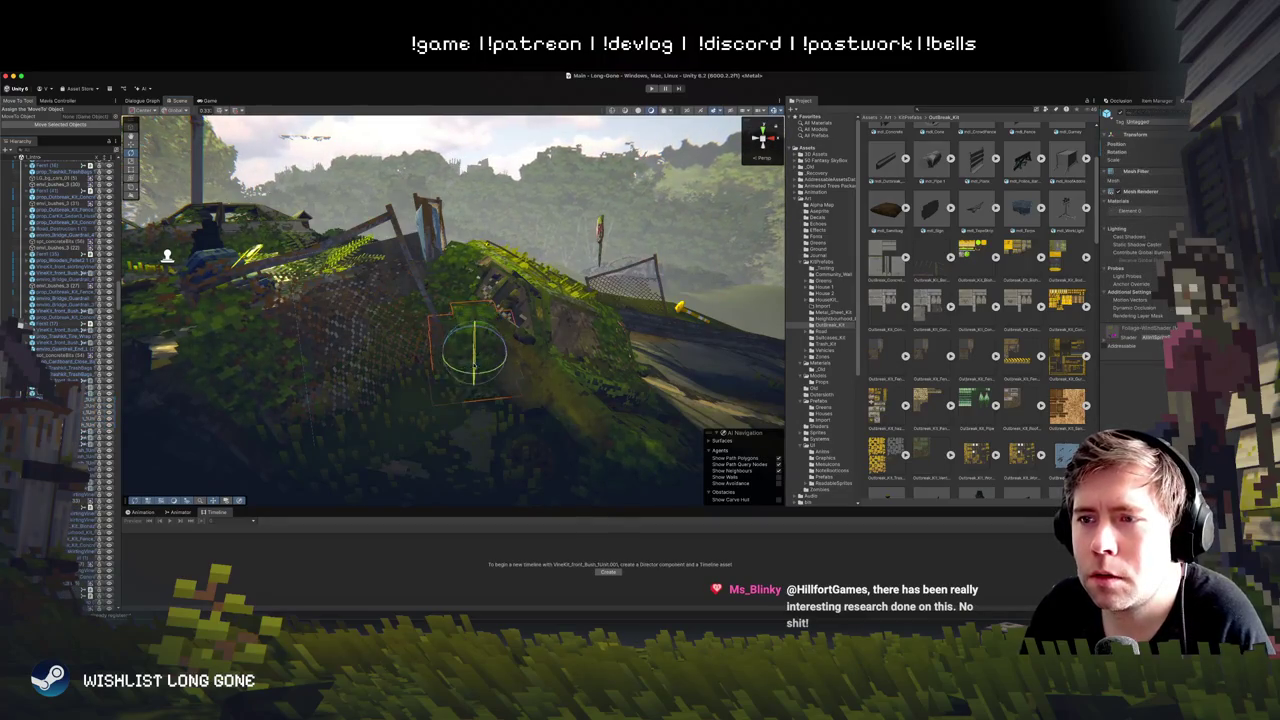
pyautogui.moveTo(469, 366); pyautogui.dragTo(477, 356)
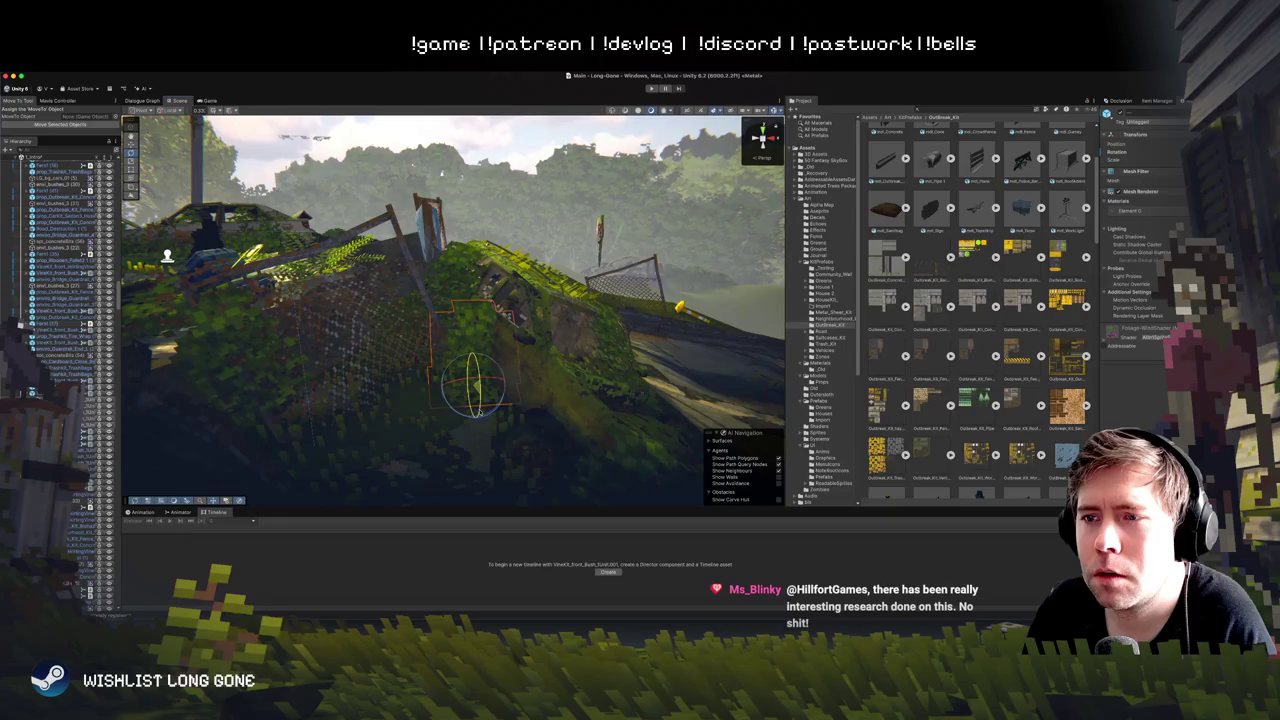
# Step: Frame ValueSplitter (4), fly to the fence and mossy log, and select the mossy wrecked car
pyautogui.click(601, 140)
pyautogui.press('f')
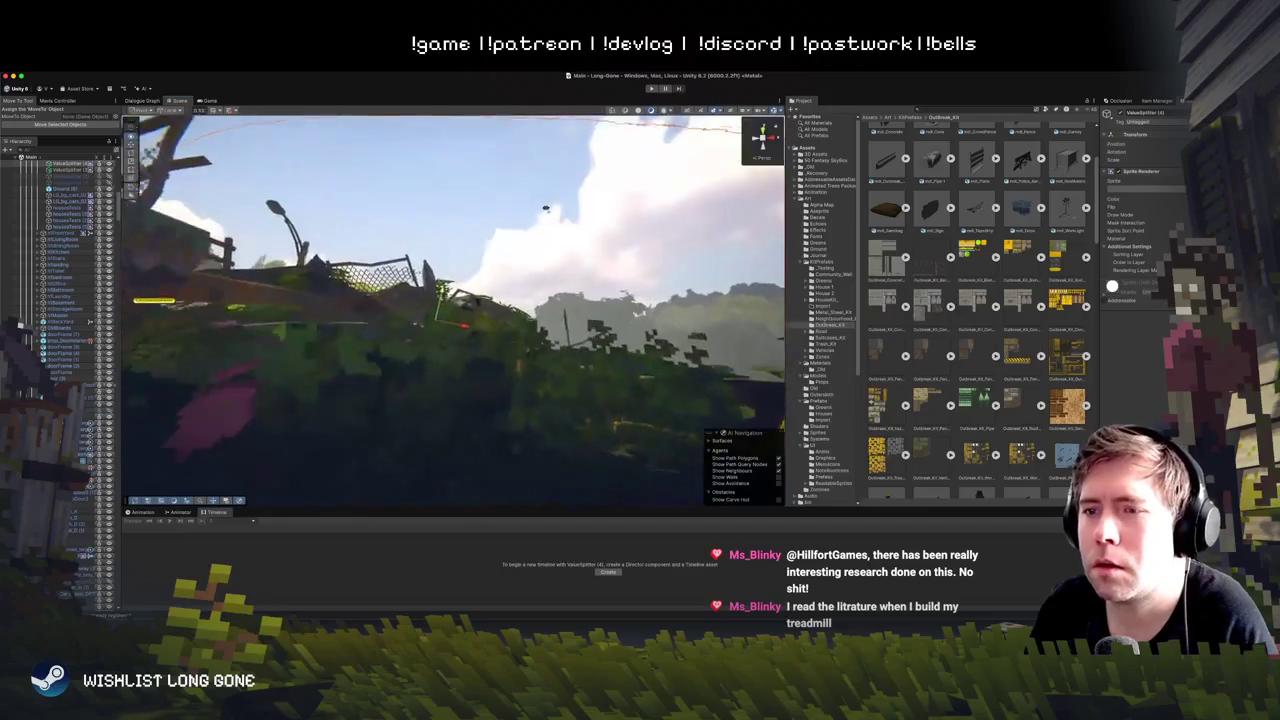
pyautogui.scroll(10, 452, 300)
pyautogui.moveTo(452, 300)
pyautogui.mouseDown()
pyautogui.moveTo(420, 290)
pyautogui.moveTo(470, 300)
pyautogui.moveTo(440, 310)
pyautogui.moveTo(498, 170)
pyautogui.moveTo(725, 170)
pyautogui.moveTo(580, 190)
pyautogui.moveTo(485, 225)
pyautogui.mouseUp()
pyautogui.click(545, 270)
# Step: Nudge the junkyard chain-link fence panel up and right, then frame and orbit around it
pyautogui.moveTo(514, 297); pyautogui.dragTo(725, 313)
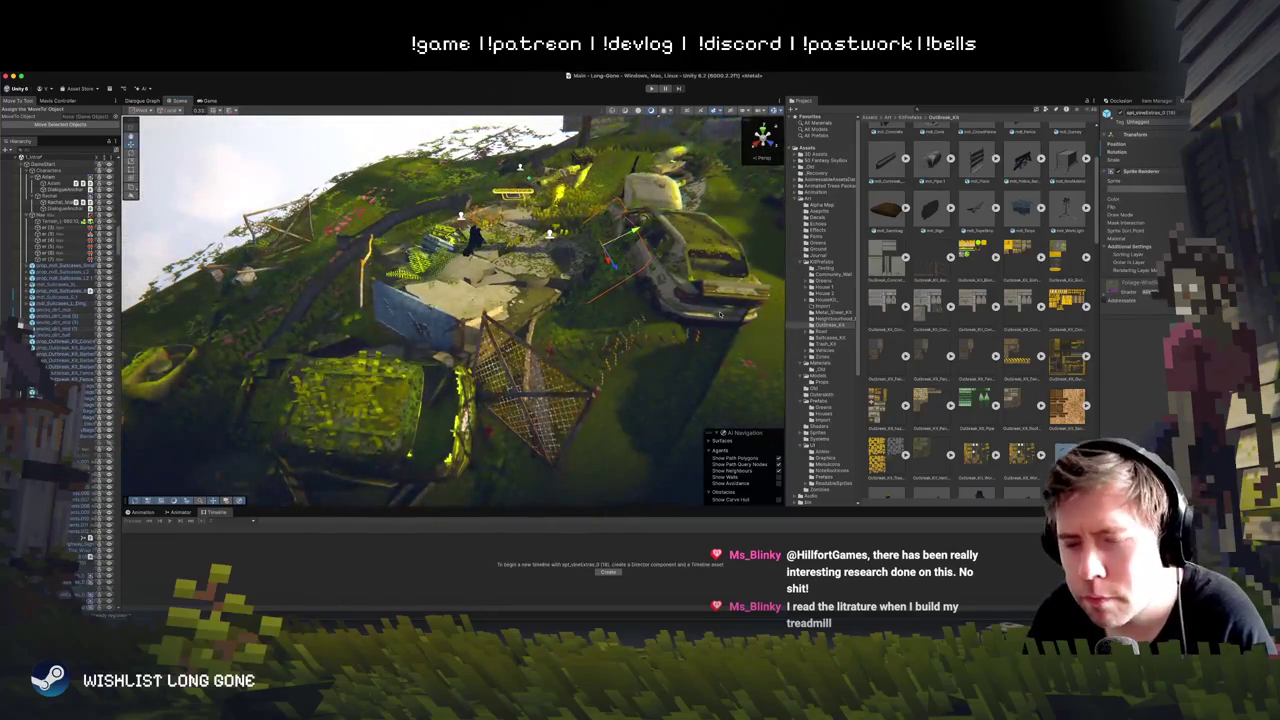
pyautogui.moveTo(607, 262); pyautogui.dragTo(614, 252)
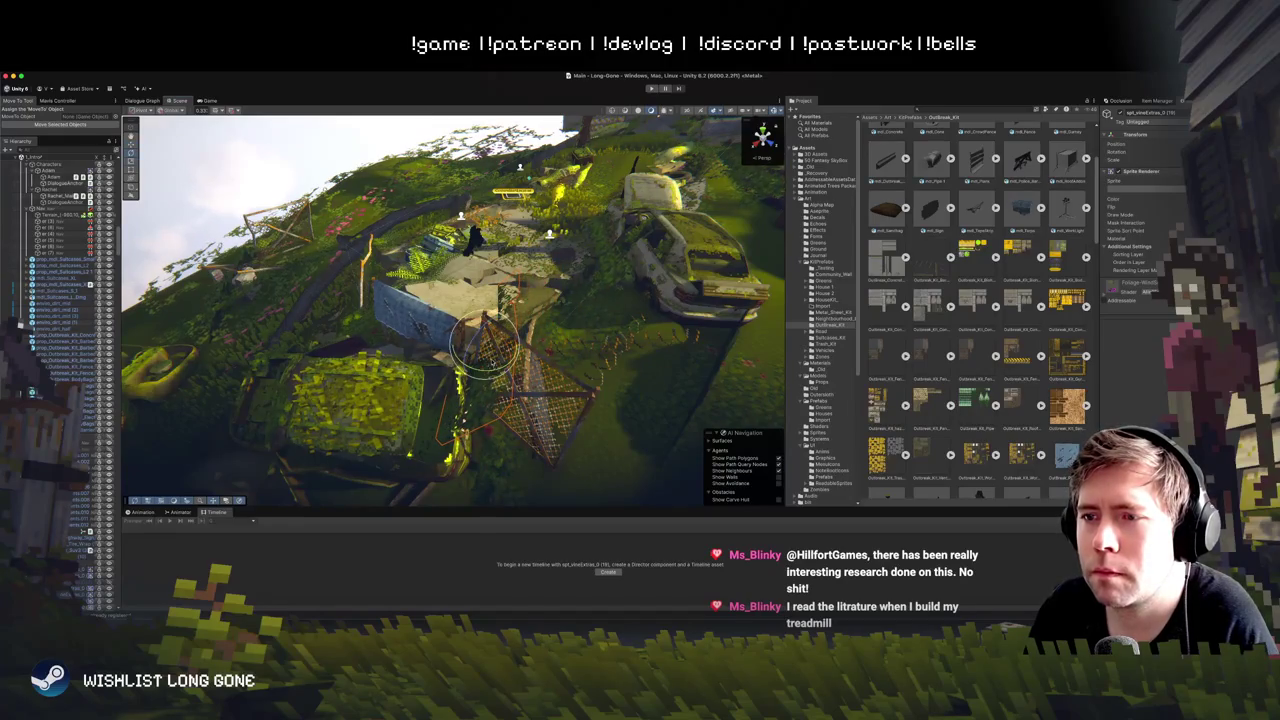
pyautogui.press('f')
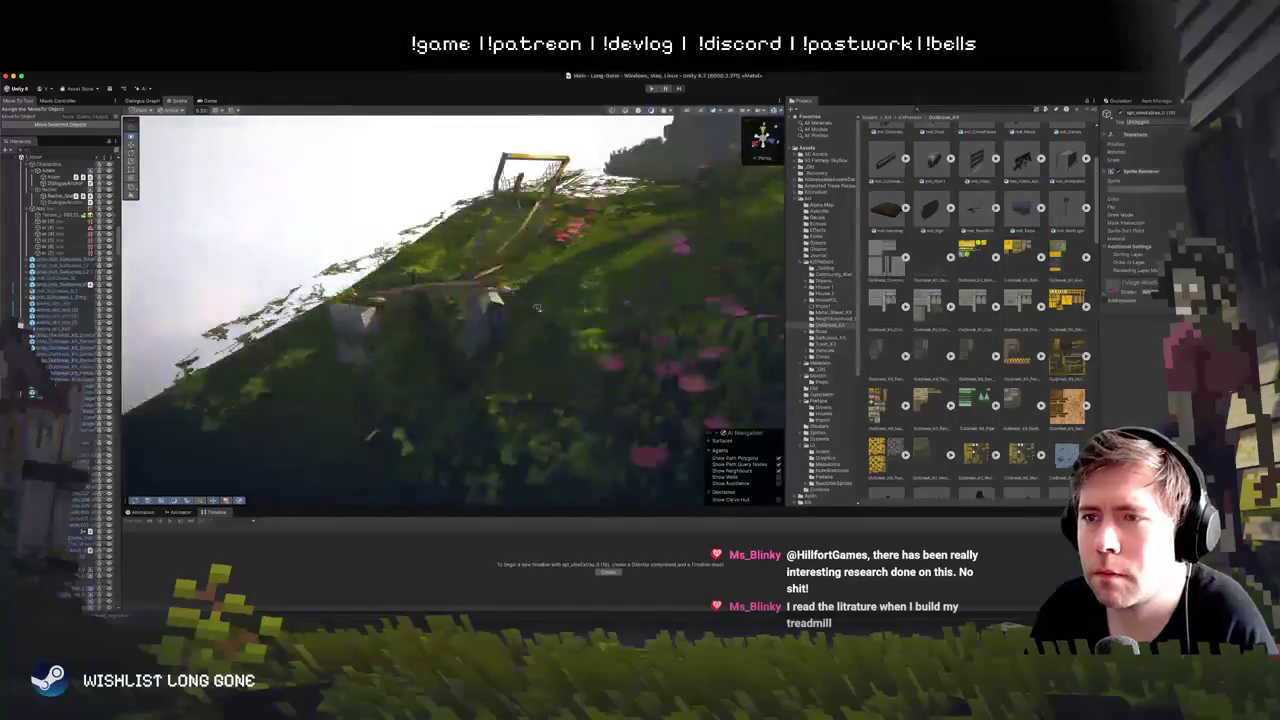
pyautogui.moveTo(450, 300)
pyautogui.mouseDown()
pyautogui.moveTo(476, 296)
pyautogui.moveTo(548, 334)
pyautogui.mouseUp()
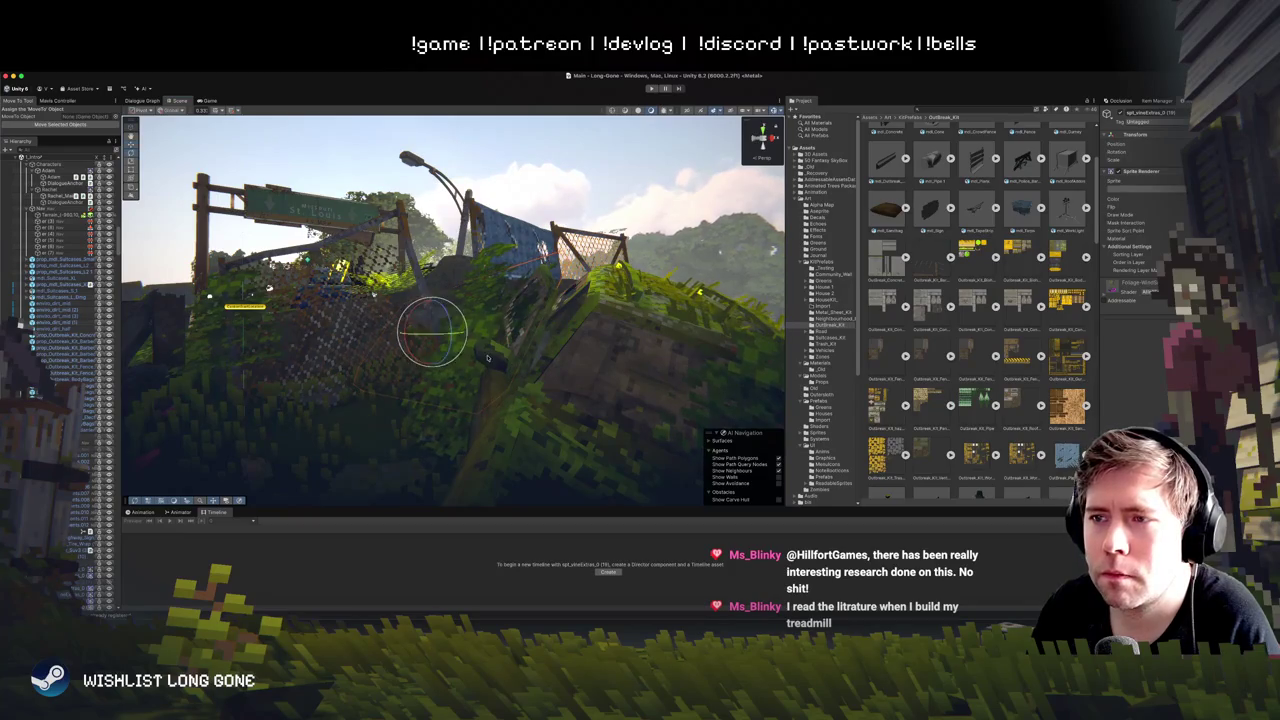
pyautogui.moveTo(487, 358)
pyautogui.mouseDown()
pyautogui.moveTo(152, 324)
pyautogui.moveTo(530, 268)
pyautogui.moveTo(522, 305)
pyautogui.mouseUp()
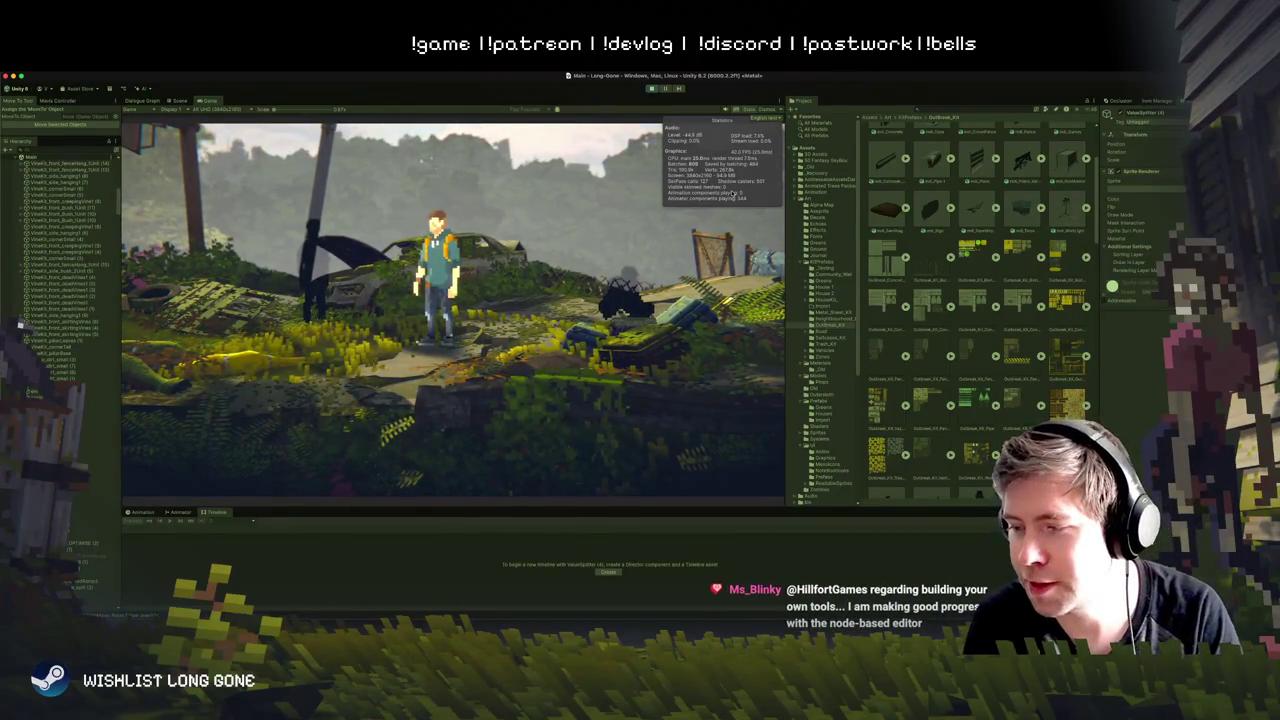
# Step: Run the character right past the mossy wrecked car and onto the fenced hilltop
pyautogui.press('d')
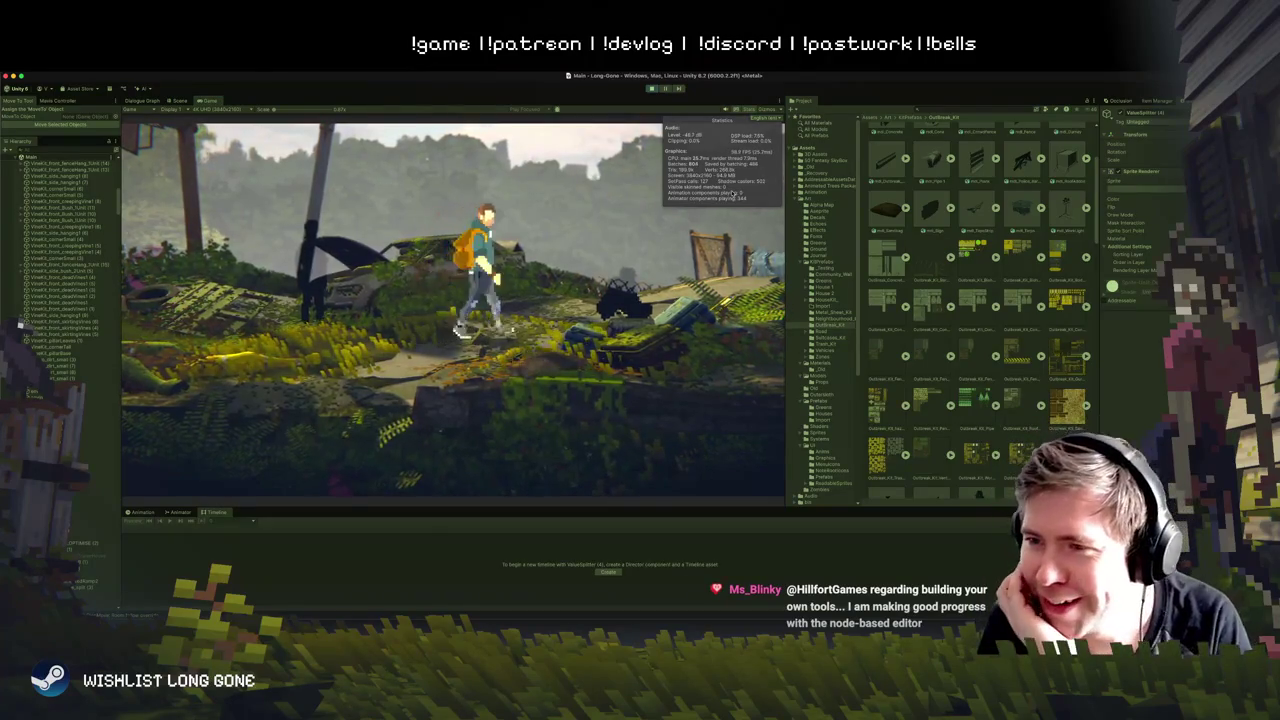
pyautogui.press('d')
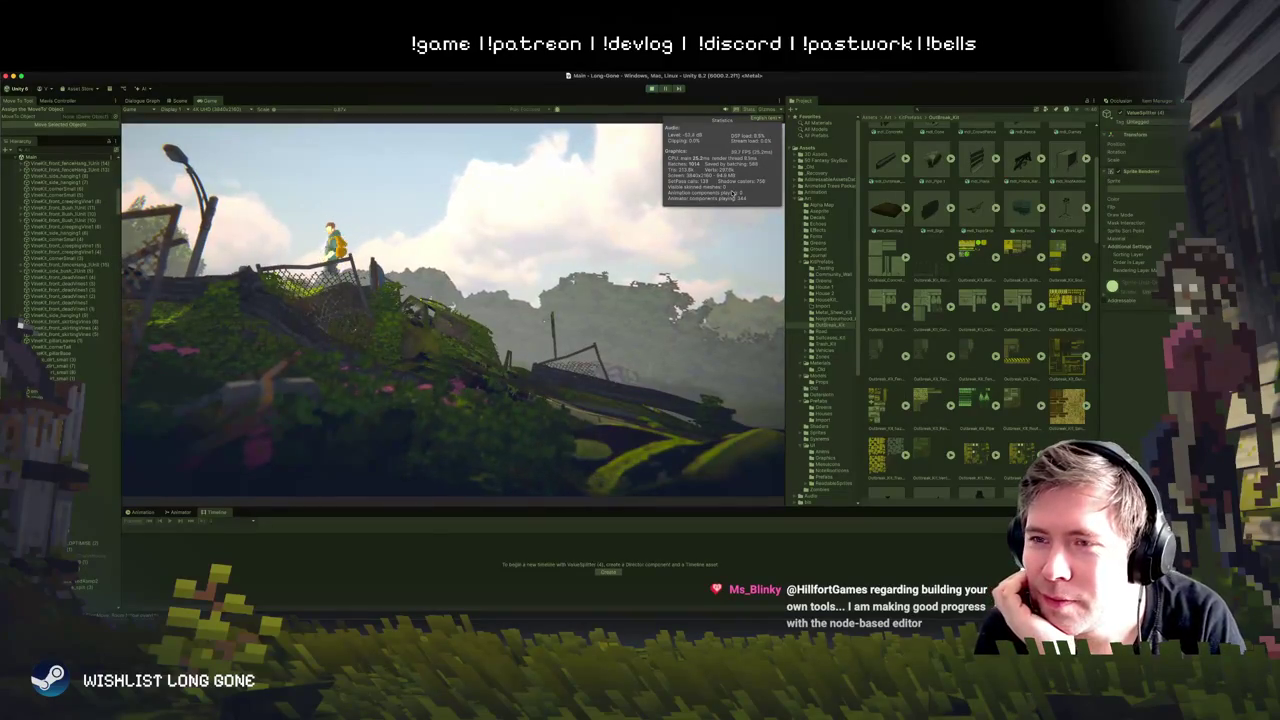
pyautogui.press('d')
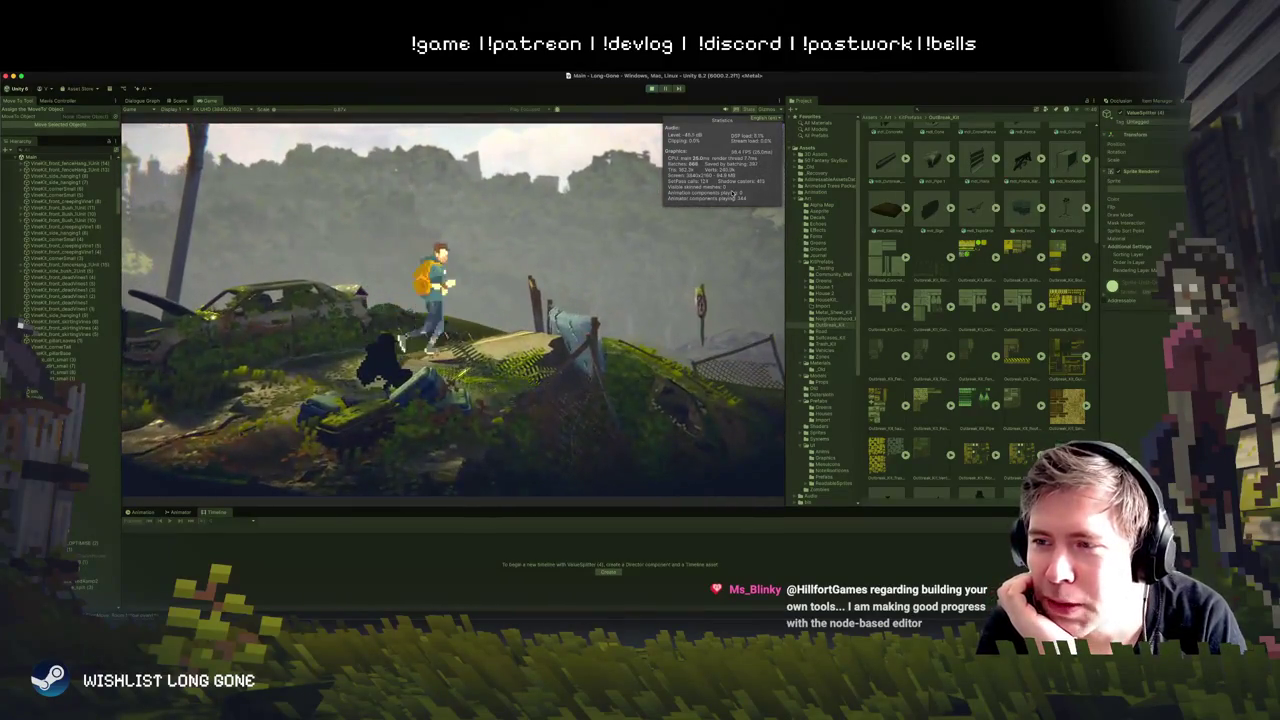
pyautogui.press('d')
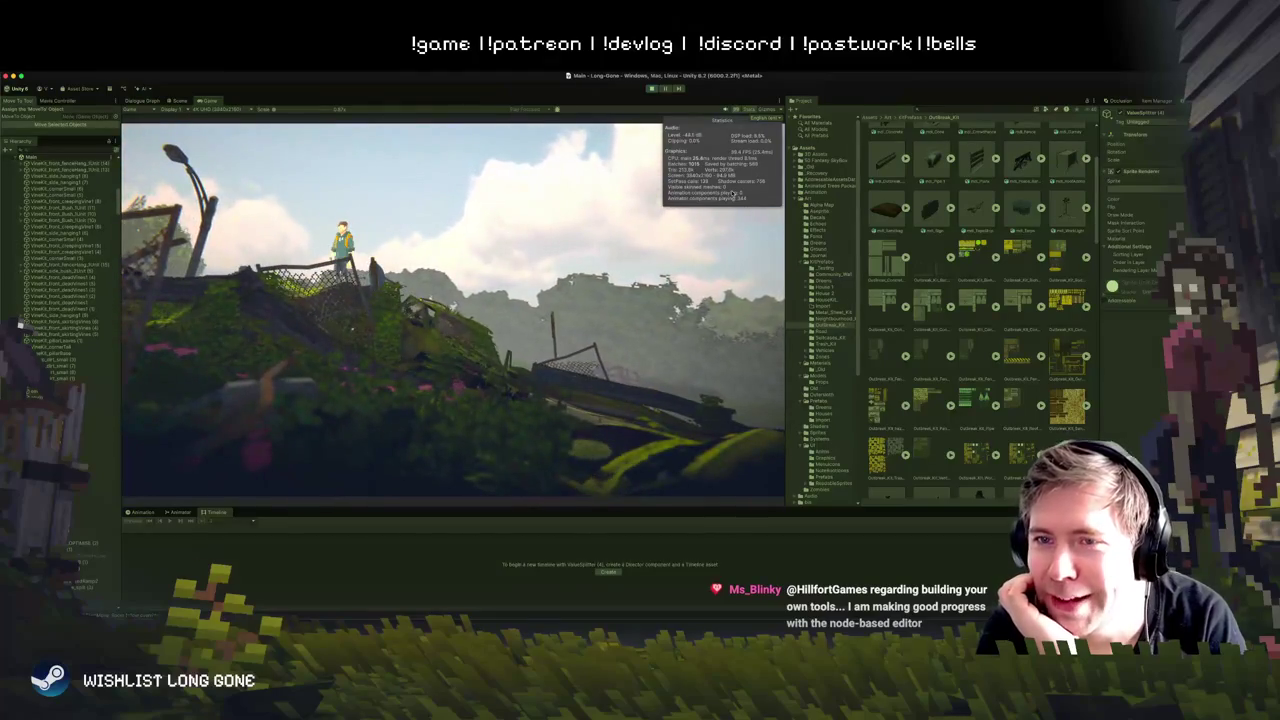
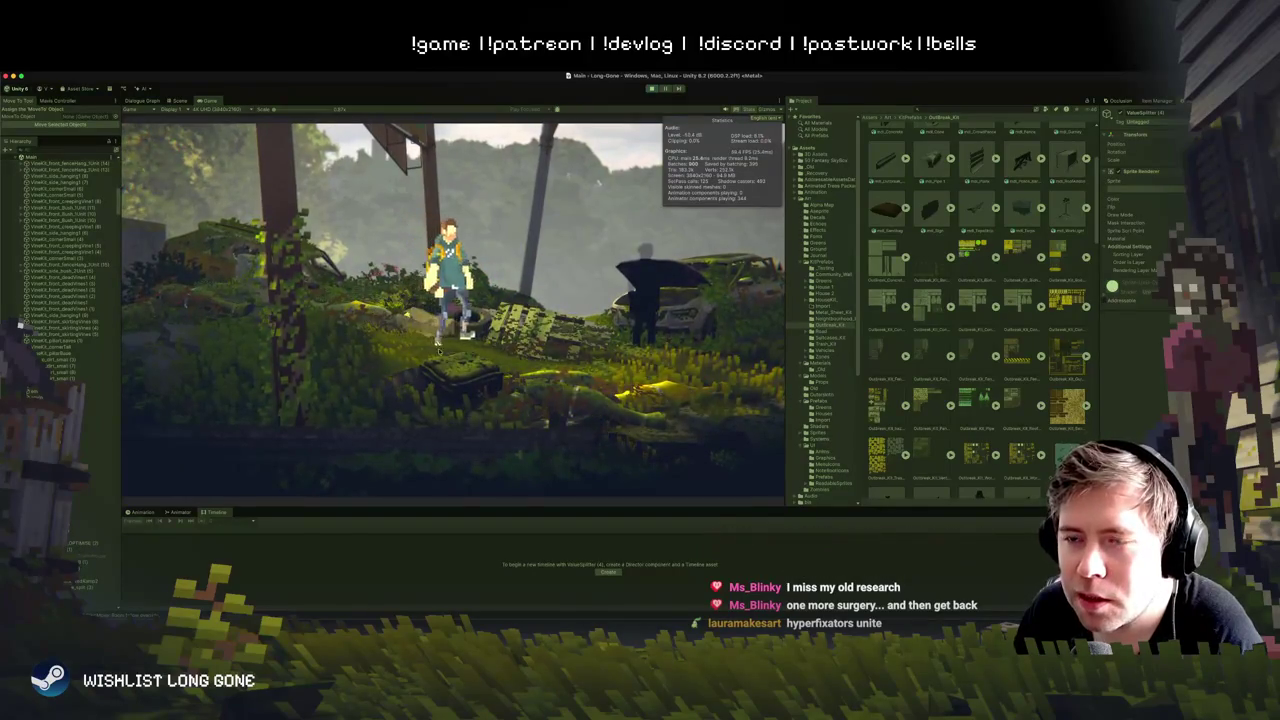
# Step: Pick an item, open the bag on the ground to reveal the Thanksgiving Newsletter, then walk right
pyautogui.press('e')
pyautogui.press('e')
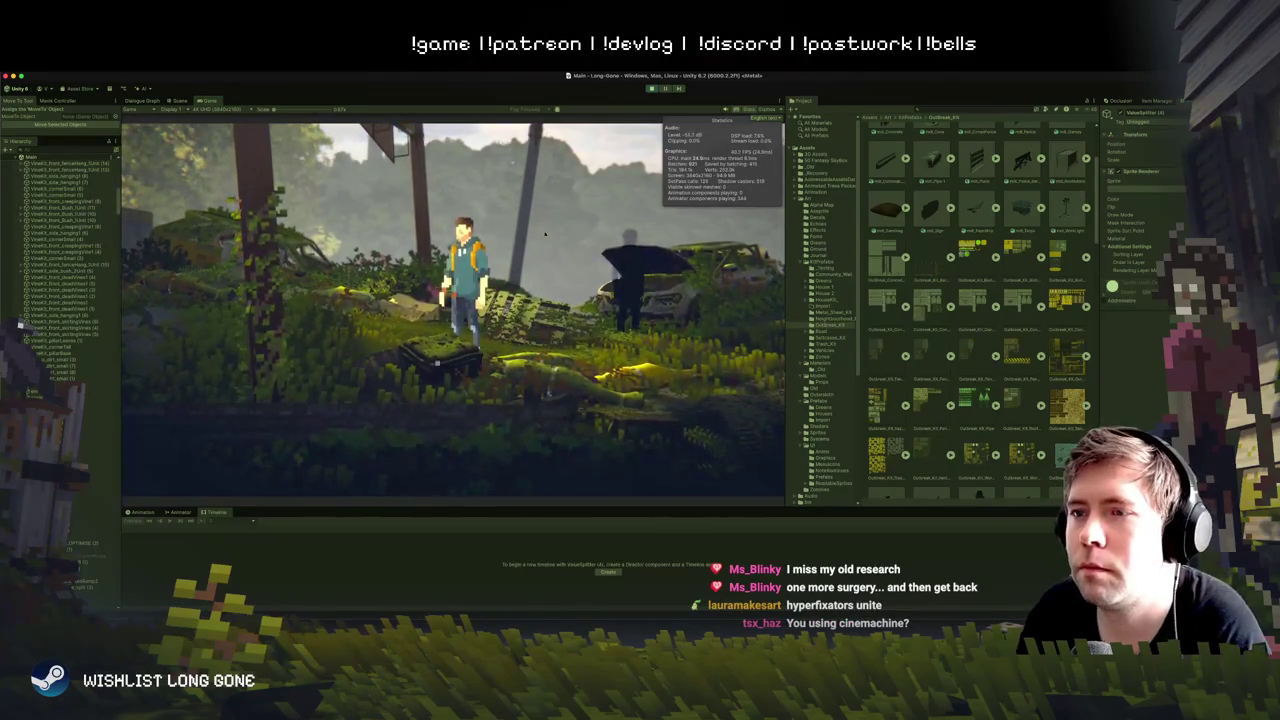
pyautogui.click(437, 362)
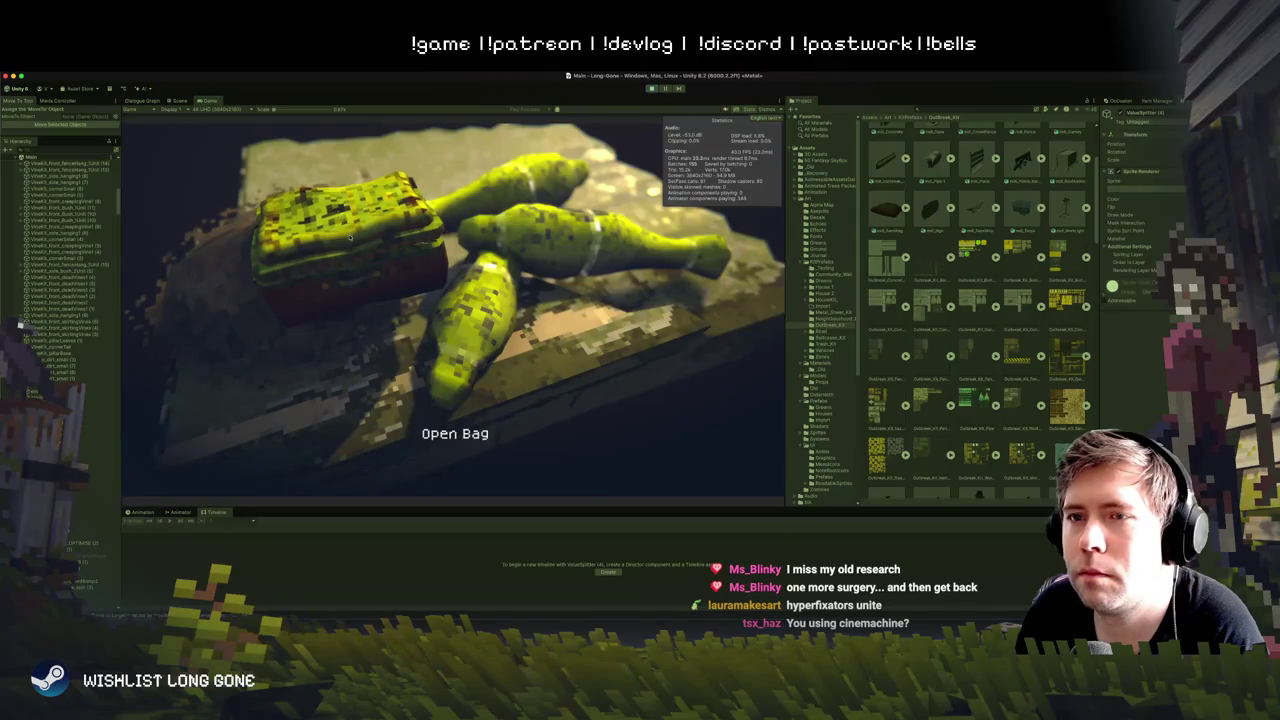
pyautogui.click(350, 237)
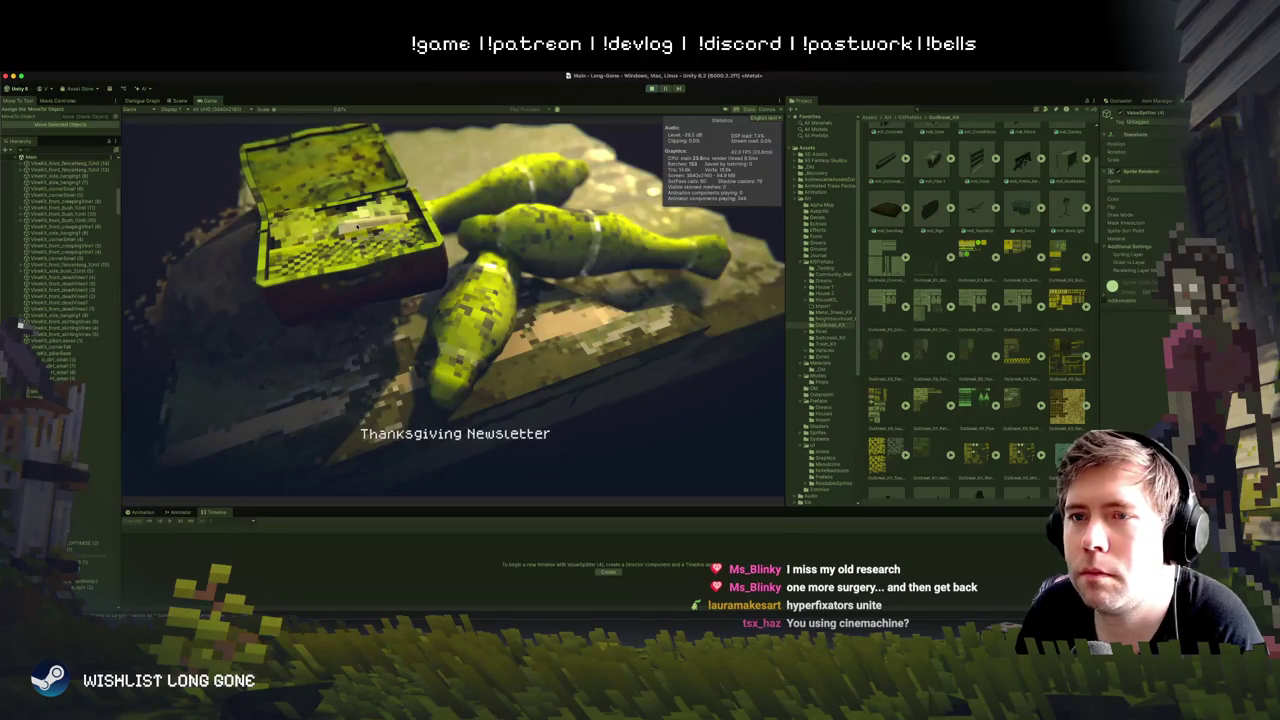
pyautogui.press('d')
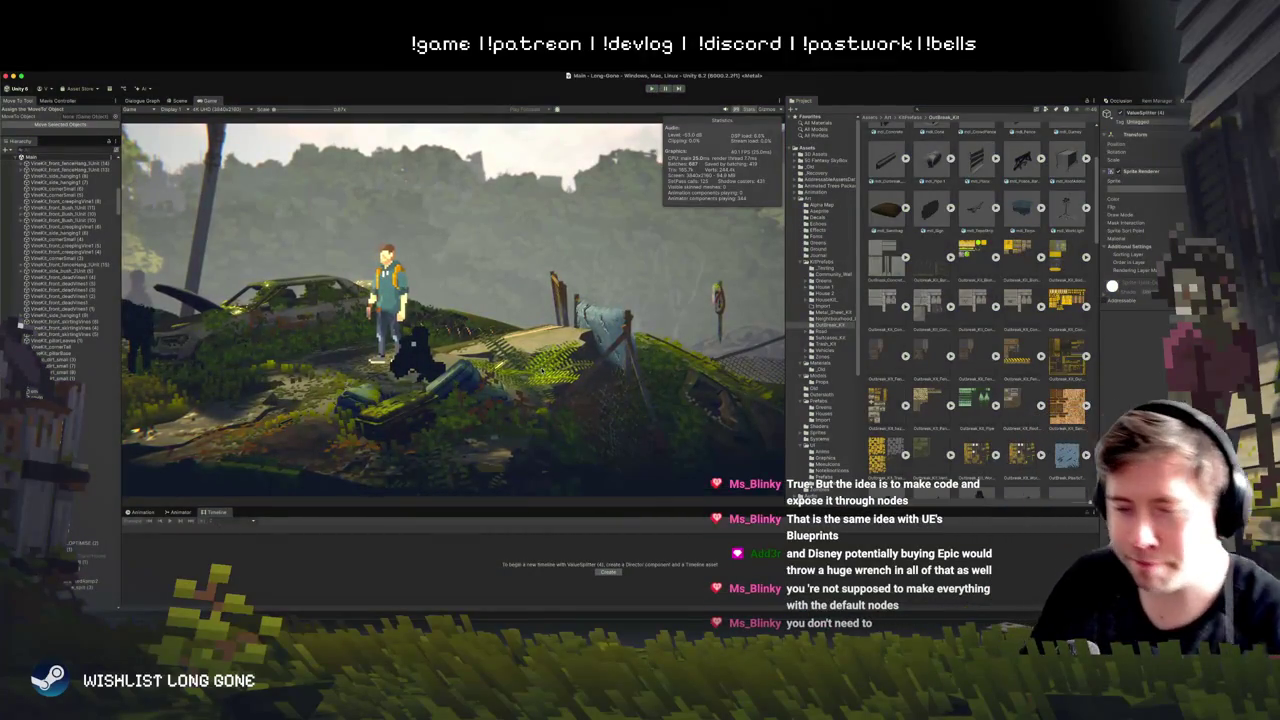
# Step: In Scene view, enlarge the Timeline panel and select Trailer2 via a 'trailer' Hierarchy search
pyautogui.click(180, 100)
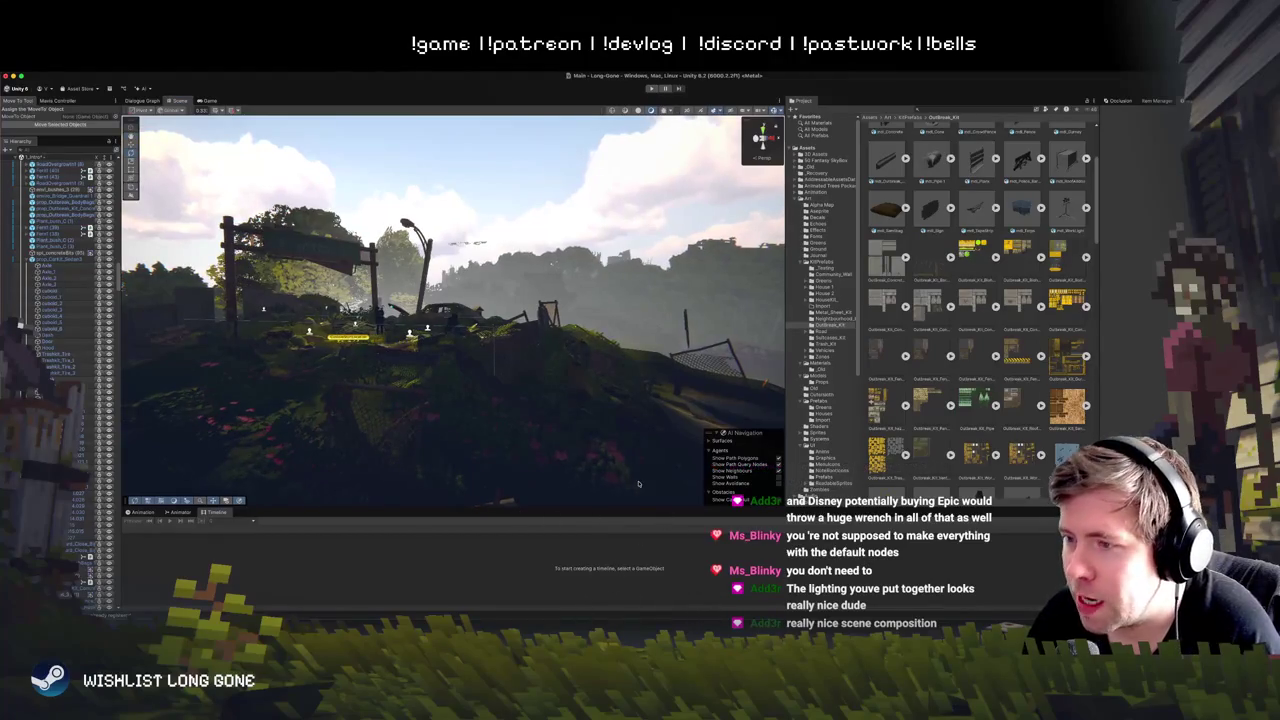
pyautogui.moveTo(640, 506); pyautogui.dragTo(640, 469)
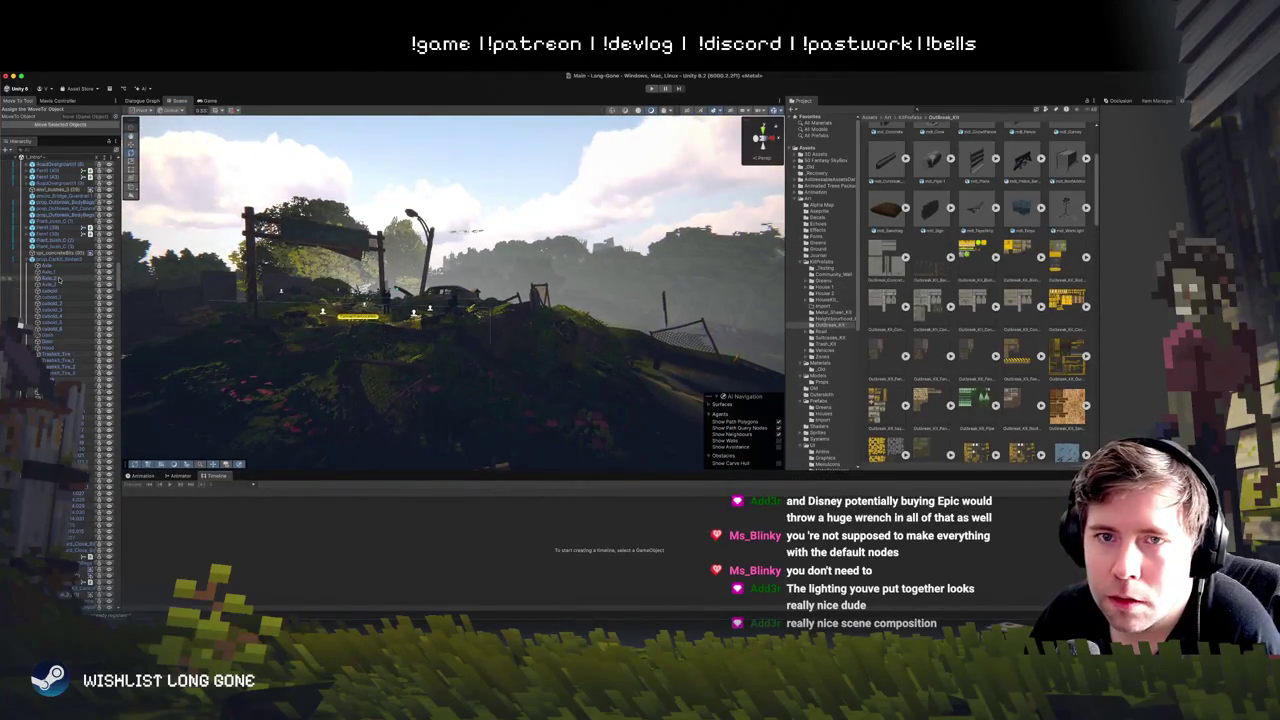
pyautogui.click(73, 140)
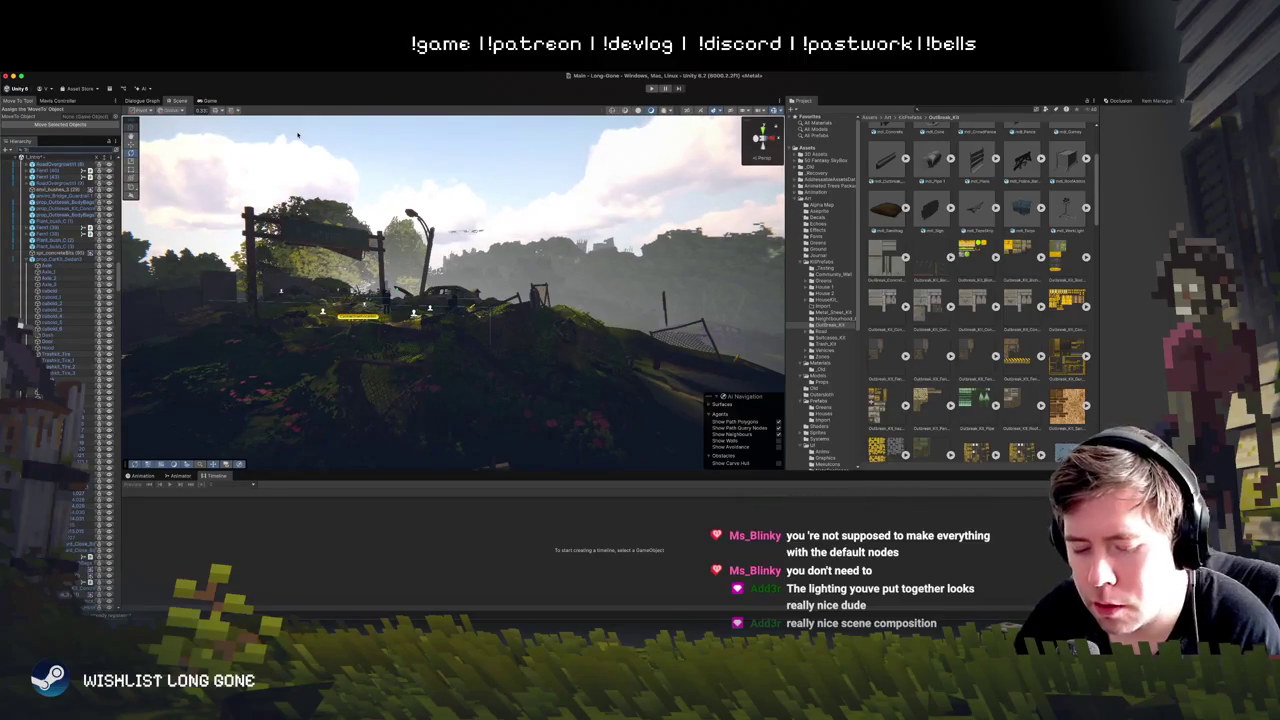
pyautogui.write('trailer')
pyautogui.click(60, 182)
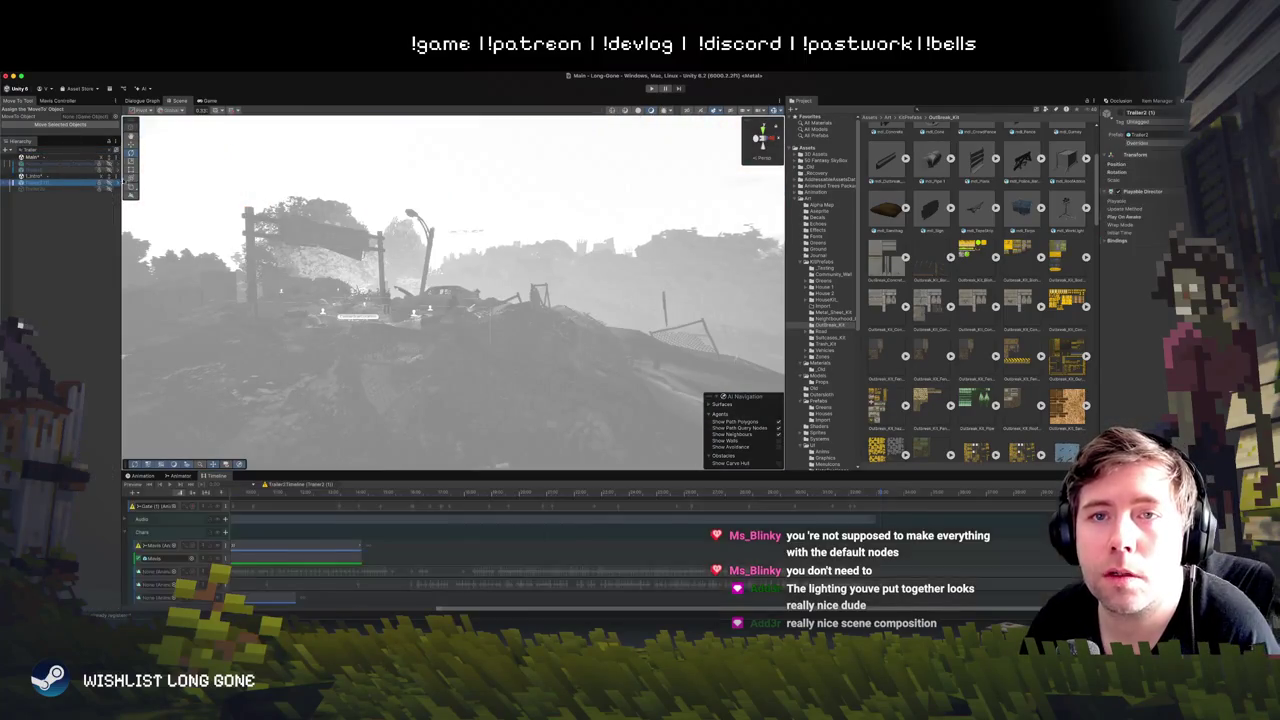
# Step: Select the original Trailer 2 object, clear the Hierarchy search, and zoom out the timeline
pyautogui.click(82, 171)
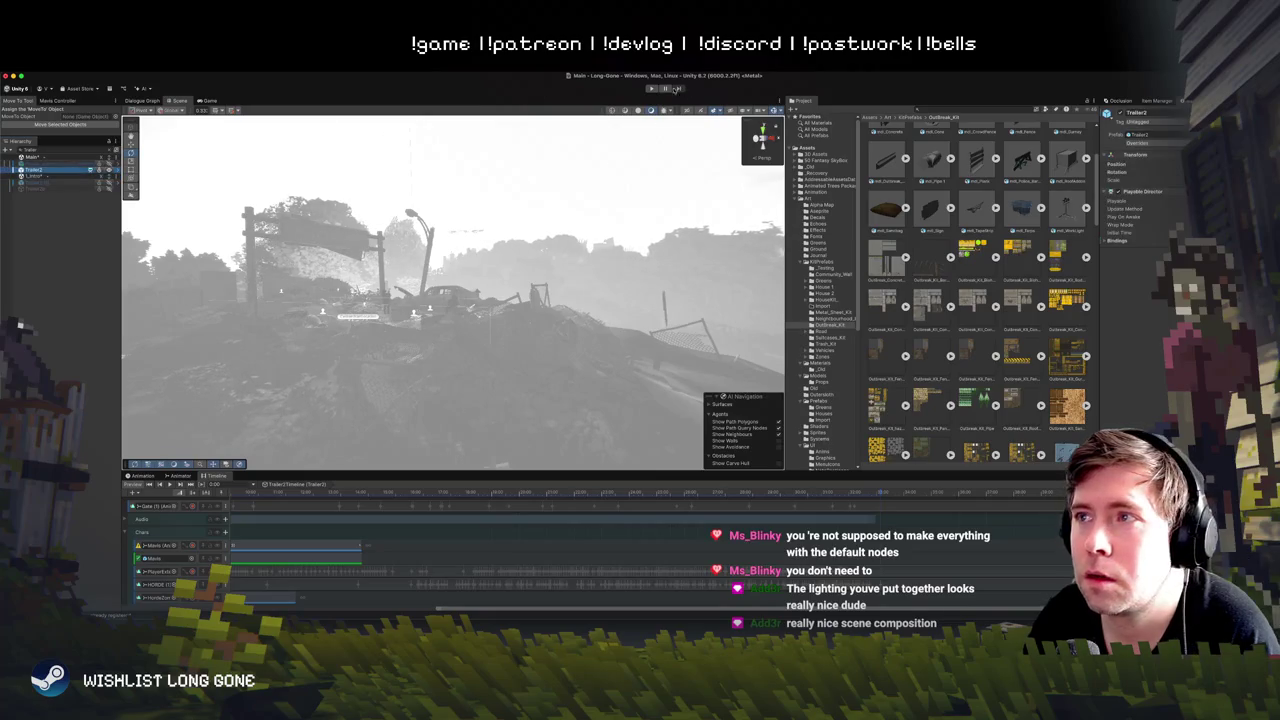
pyautogui.click(110, 150)
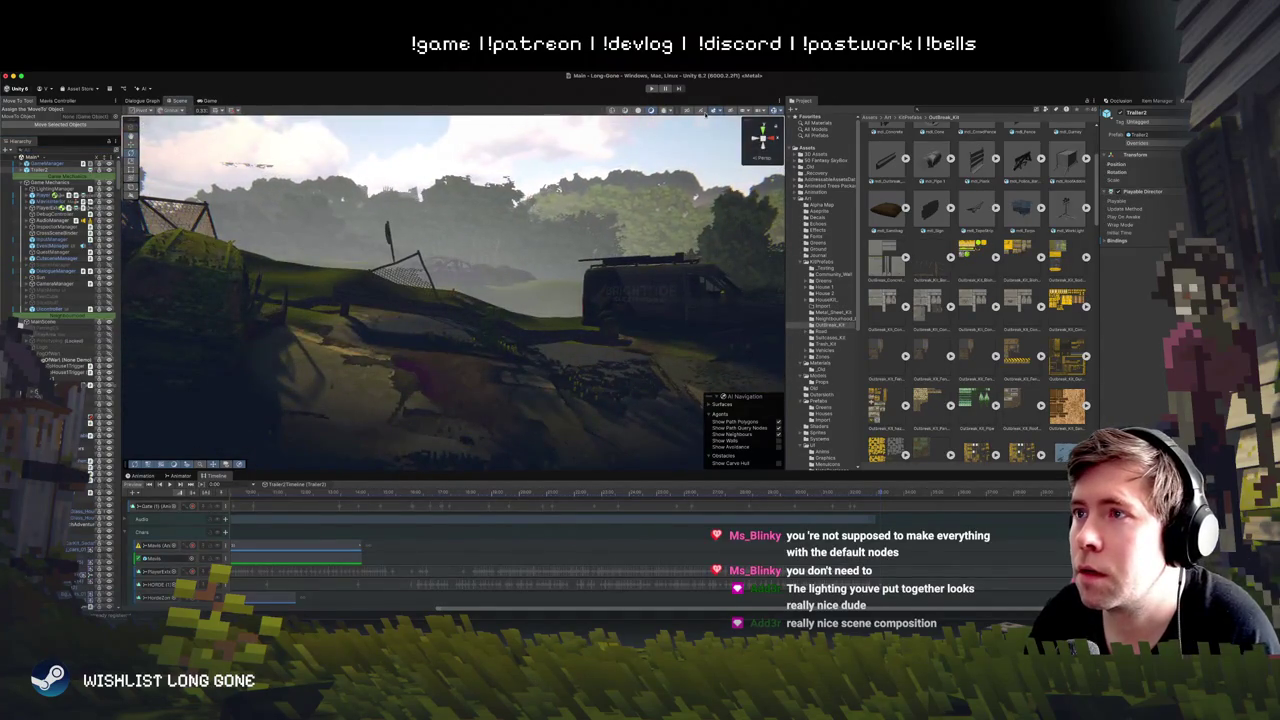
pyautogui.click(207, 101)
pyautogui.click(180, 101)
pyautogui.click(207, 101)
# Step: Play the Trailer 2 timeline preview in the Game view, then return to the Scene view
pyautogui.scroll(-2, 253, 505)
pyautogui.scroll(2, 430, 517)
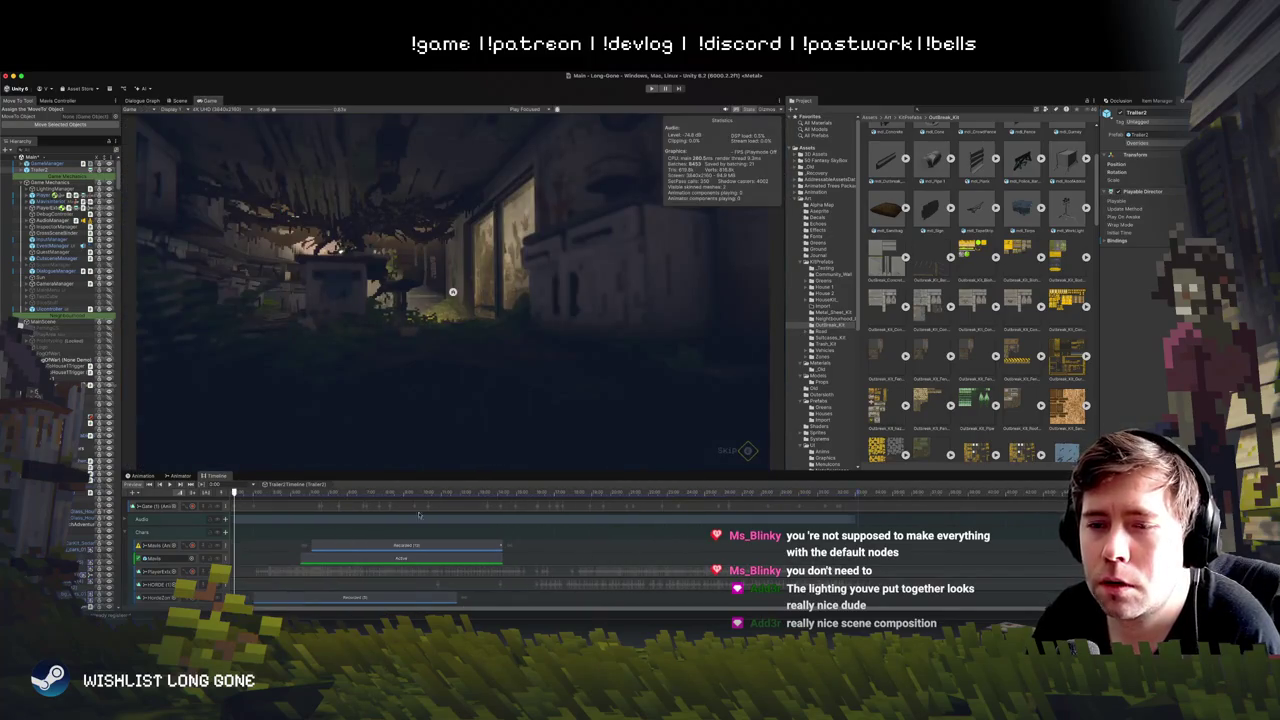
pyautogui.scroll(-3, 340, 510)
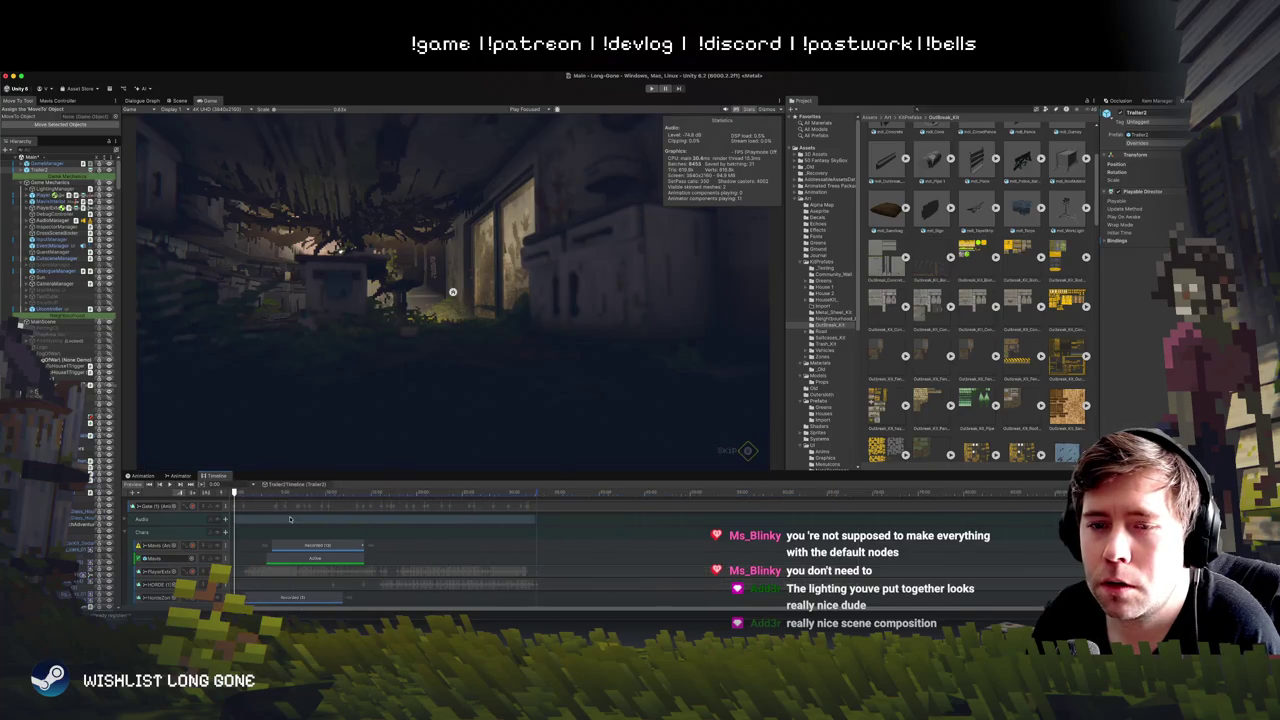
pyautogui.click(168, 484)
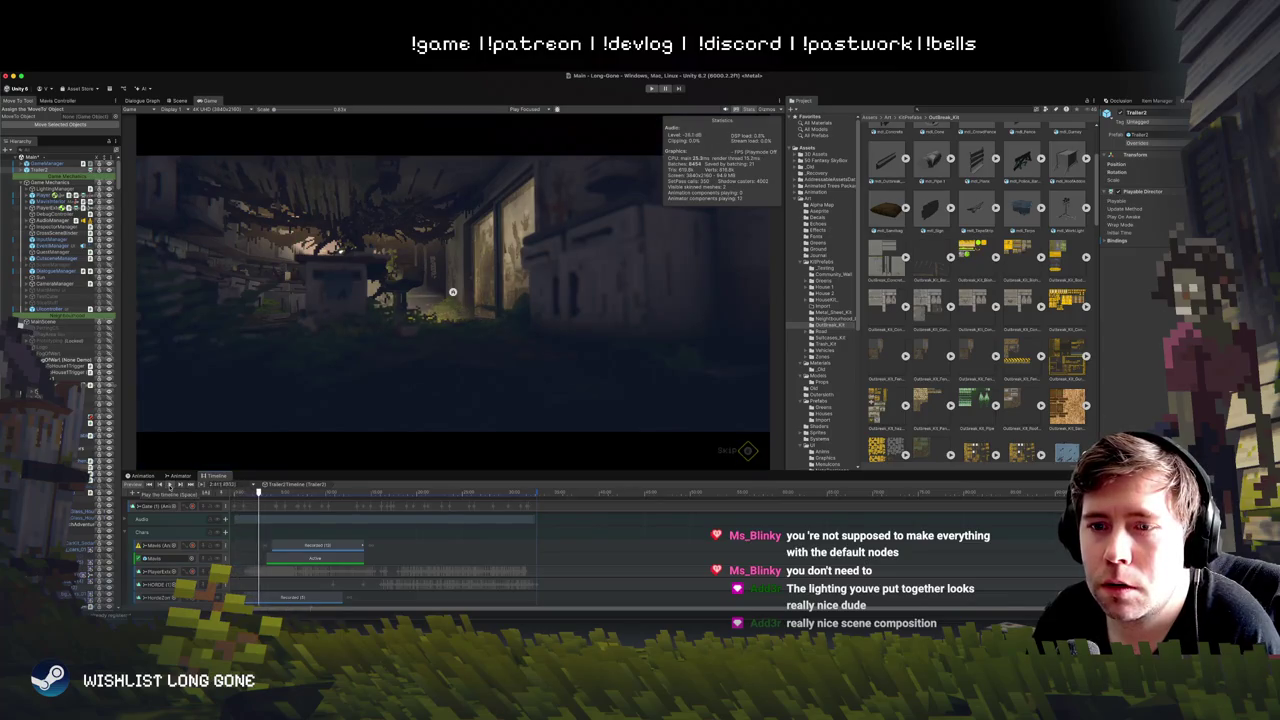
pyautogui.click(178, 101)
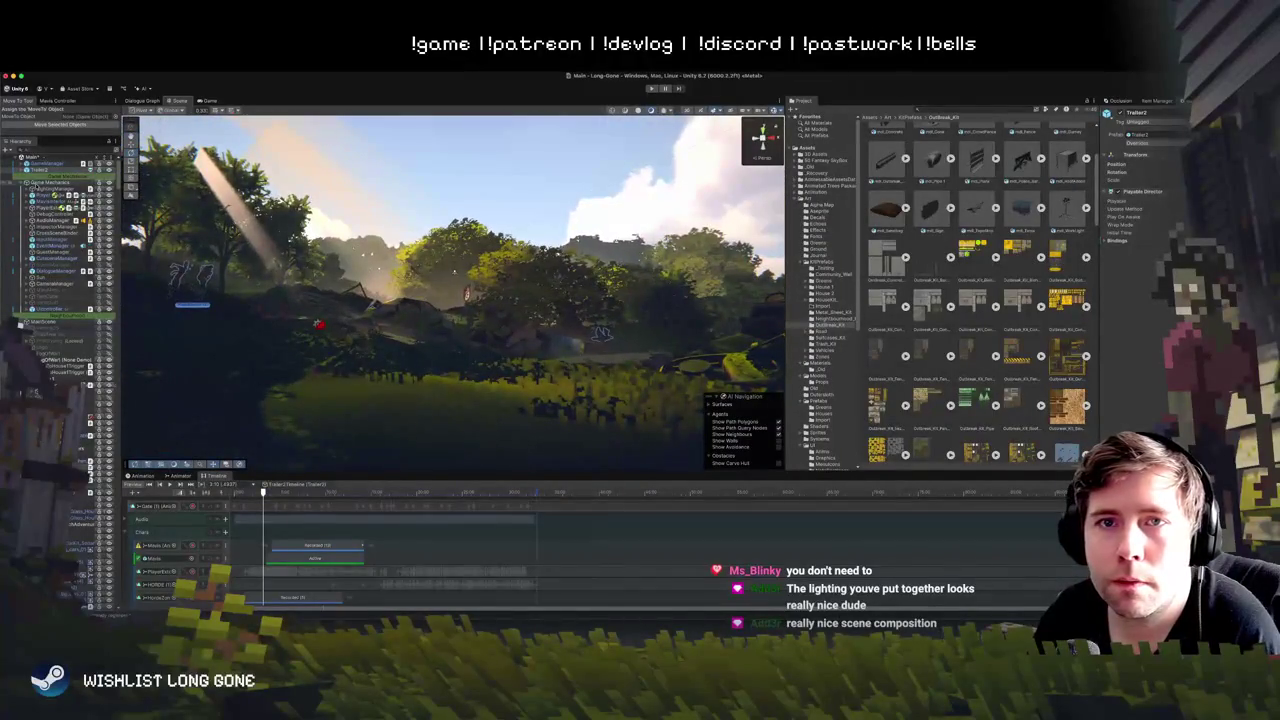
# Step: Select LightingManager and expand the child objects at the top of the Hierarchy
pyautogui.click(734, 204)
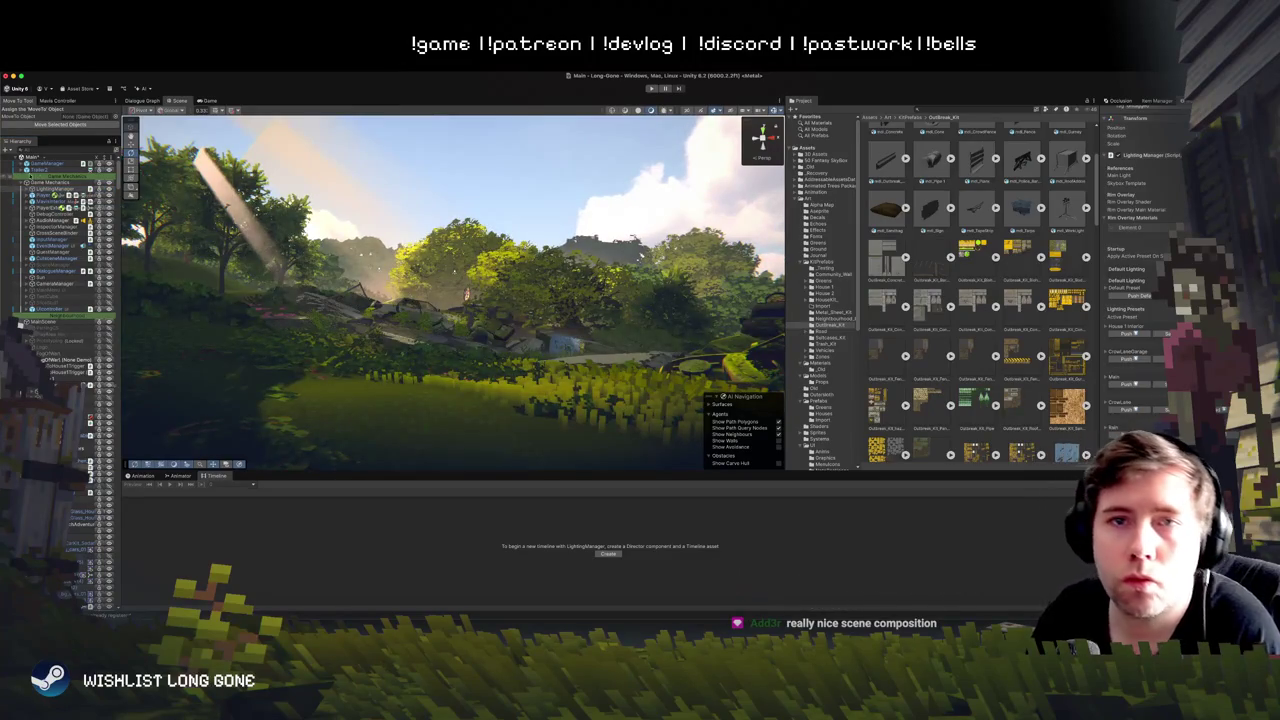
pyautogui.click(22, 170)
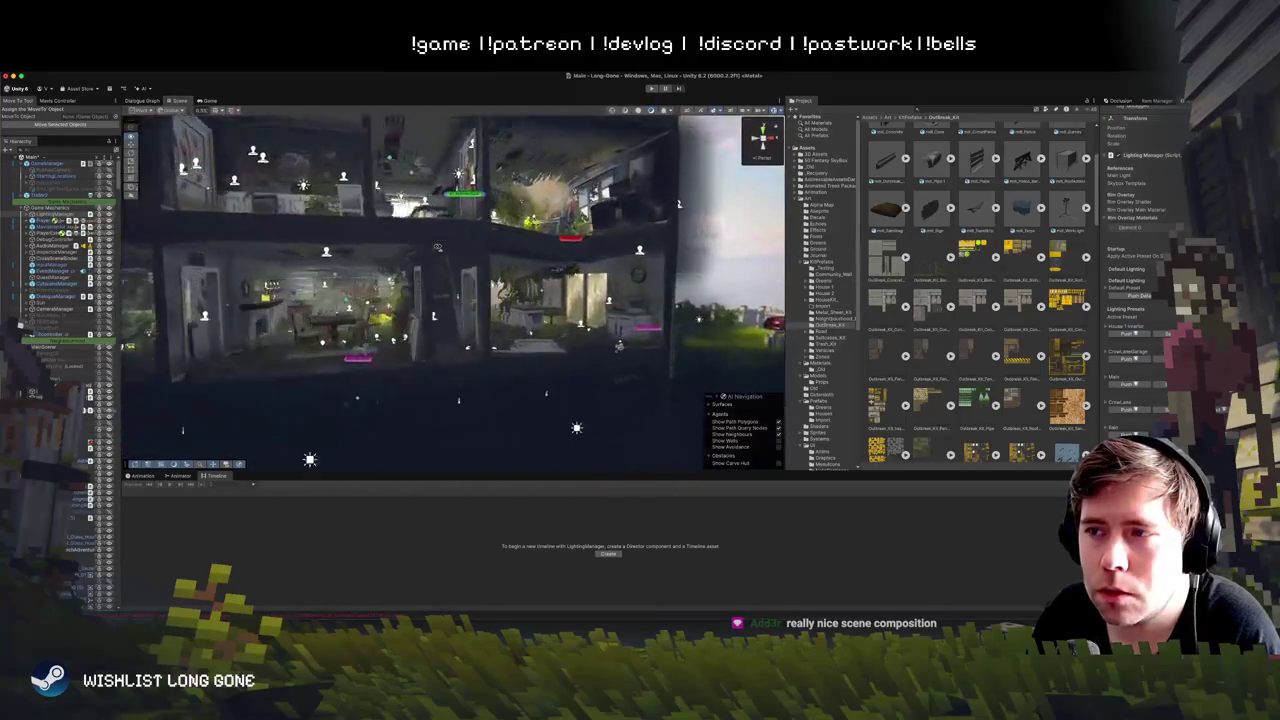
# Step: Select the room's camera and view its properties in a floating window, then close it
pyautogui.click(525, 287)
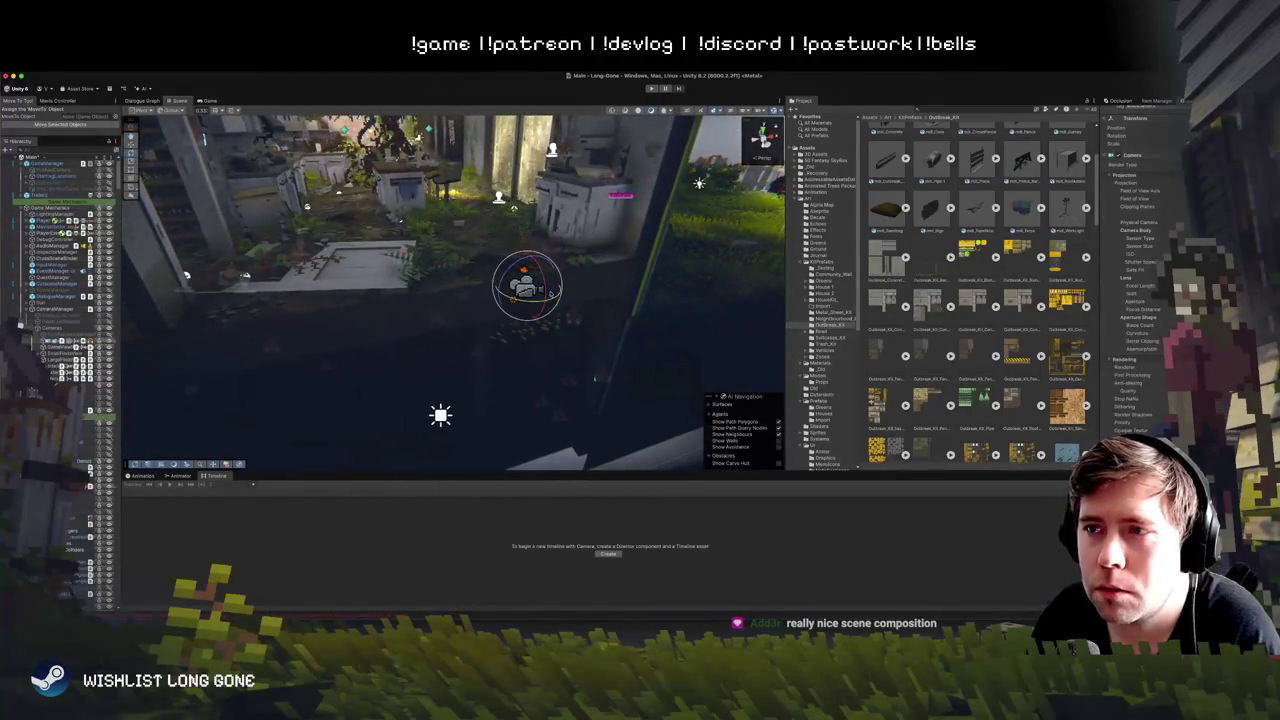
pyautogui.scroll(-5, 1145, 290)
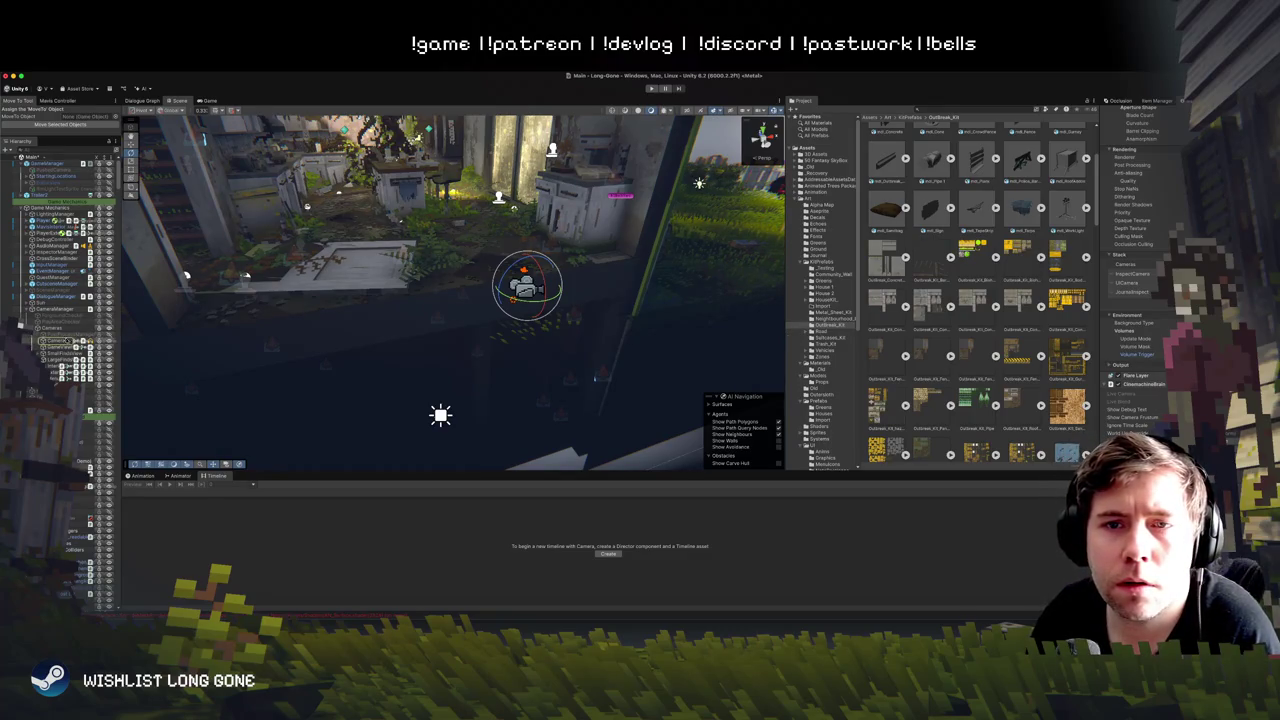
pyautogui.hotkey('alt', 'p')
pyautogui.press('Escape')
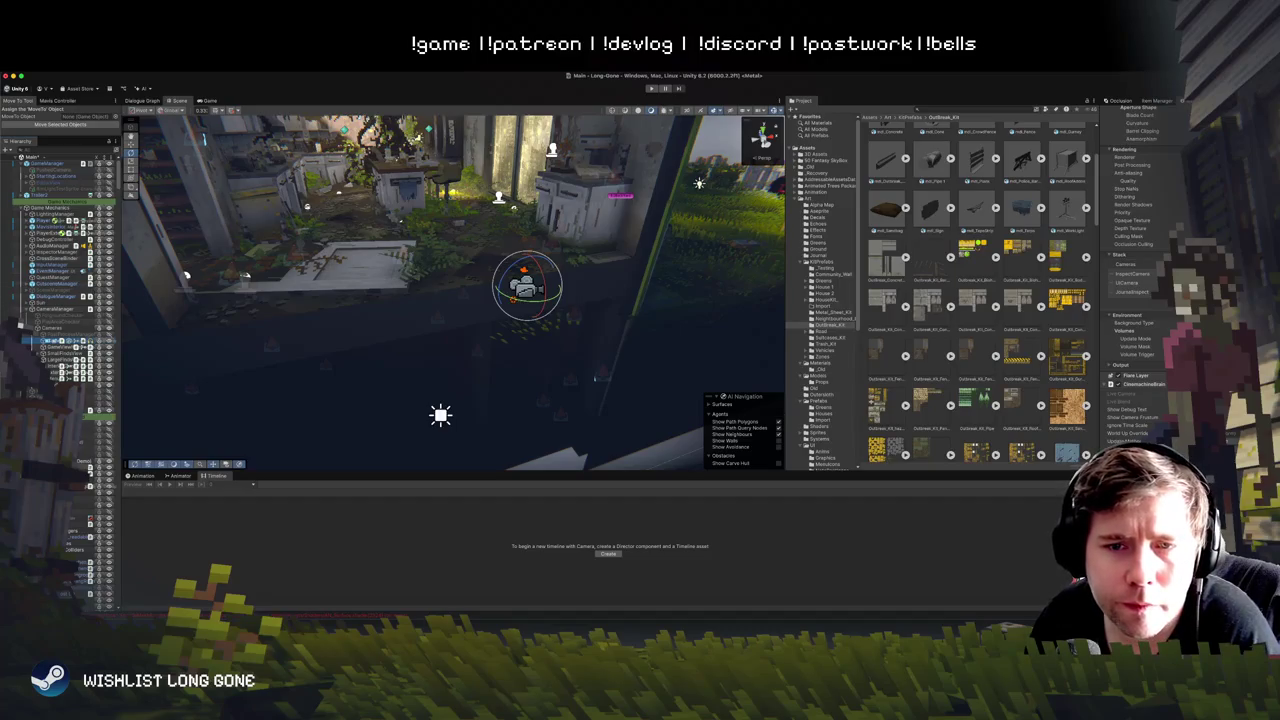
# Step: Inspect MantlePoints, Cube and IntroToHouseTrigger, then select the object with the Playable Director
pyautogui.click(82, 504)
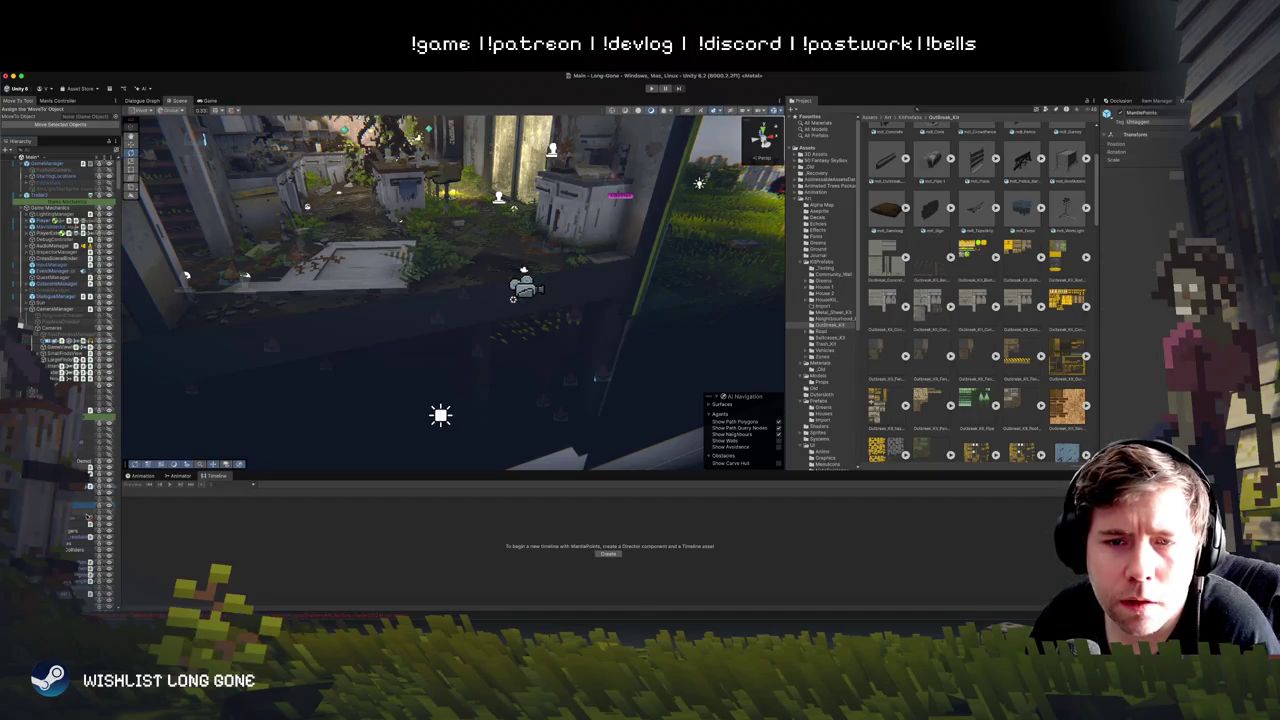
pyautogui.scroll(-3, 65, 380)
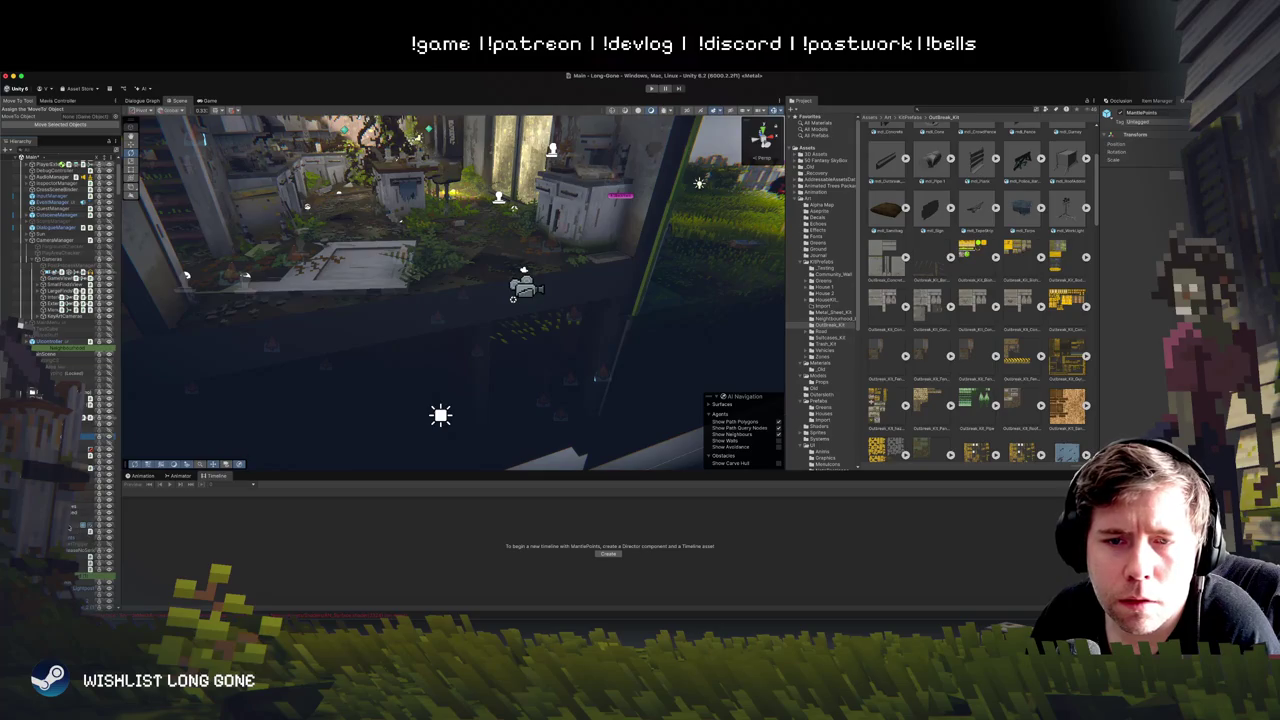
pyautogui.click(80, 525)
pyautogui.click(85, 437)
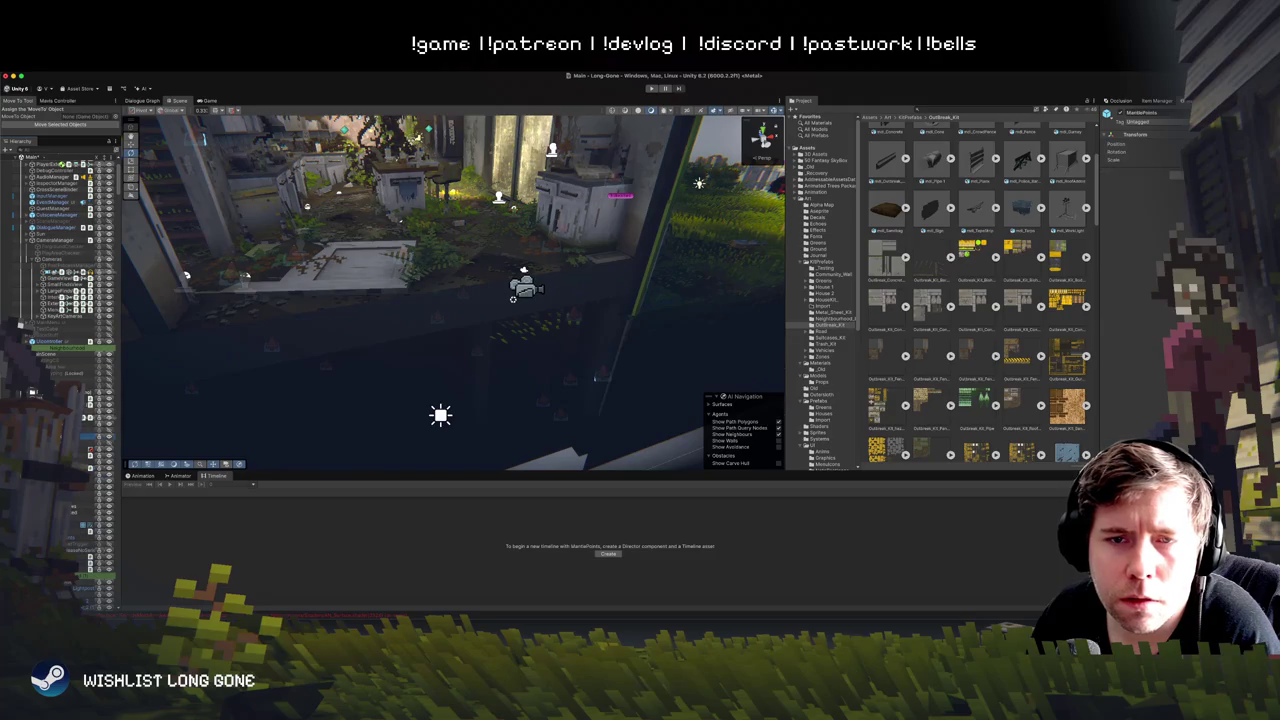
pyautogui.click(70, 401)
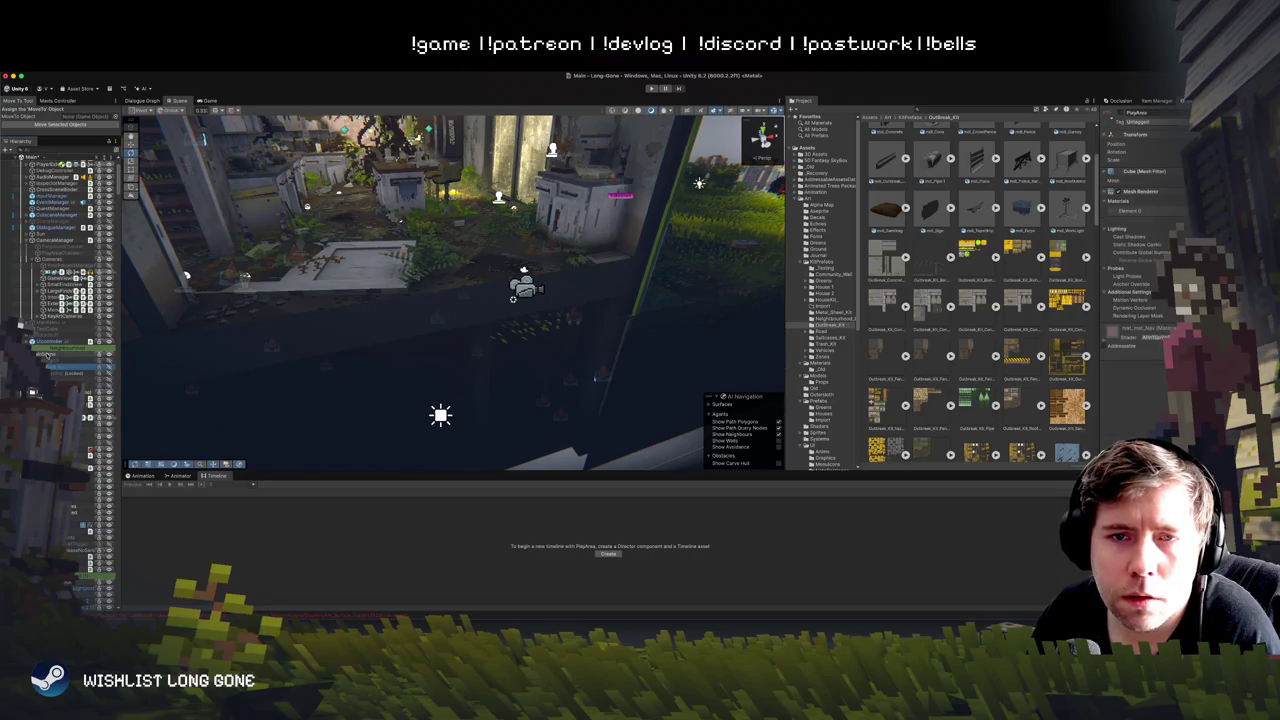
pyautogui.click(52, 362)
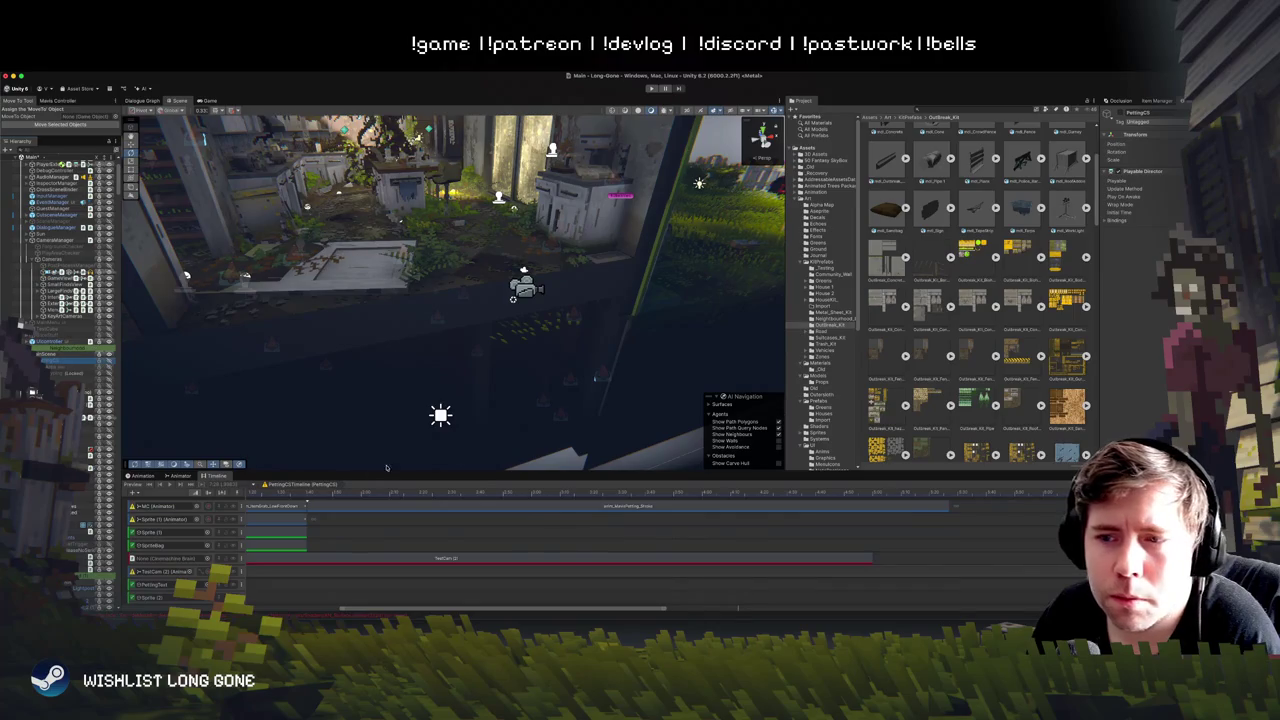
# Step: In the Game view, rewind the cutscene playhead to the start and settle on PettingCS
pyautogui.click(365, 496)
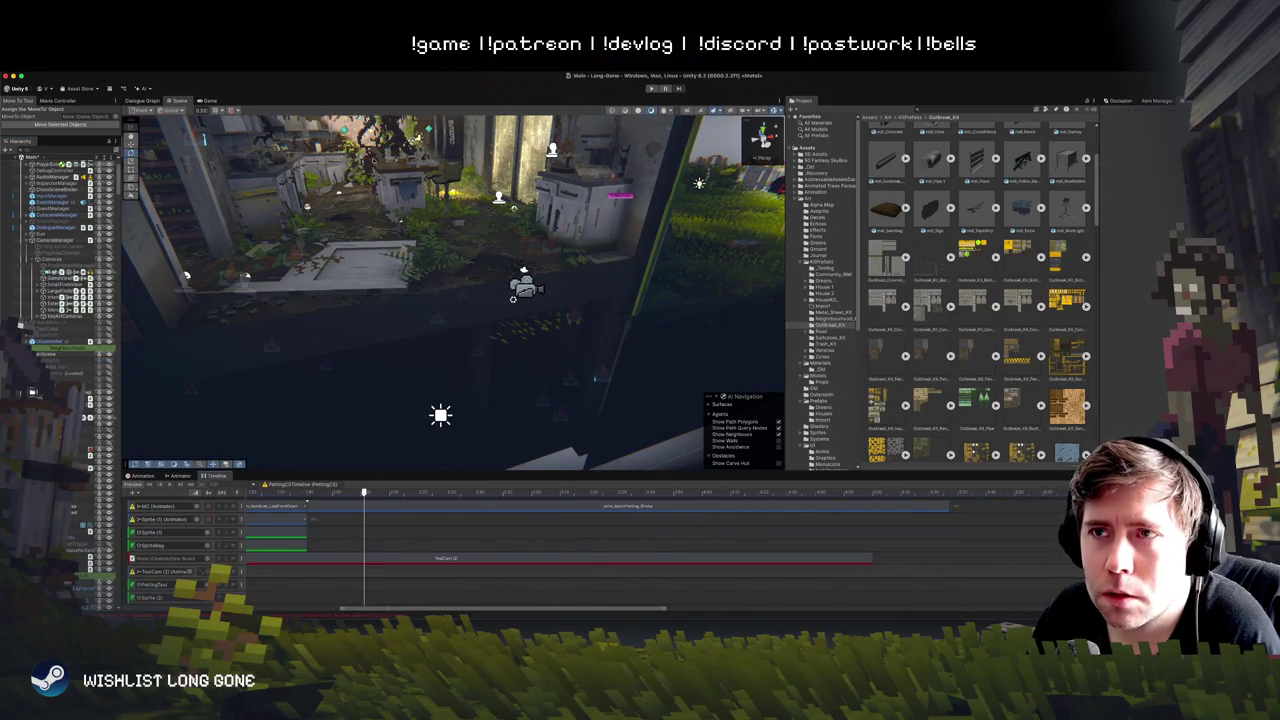
pyautogui.click(204, 101)
pyautogui.moveTo(364, 492); pyautogui.dragTo(221, 497)
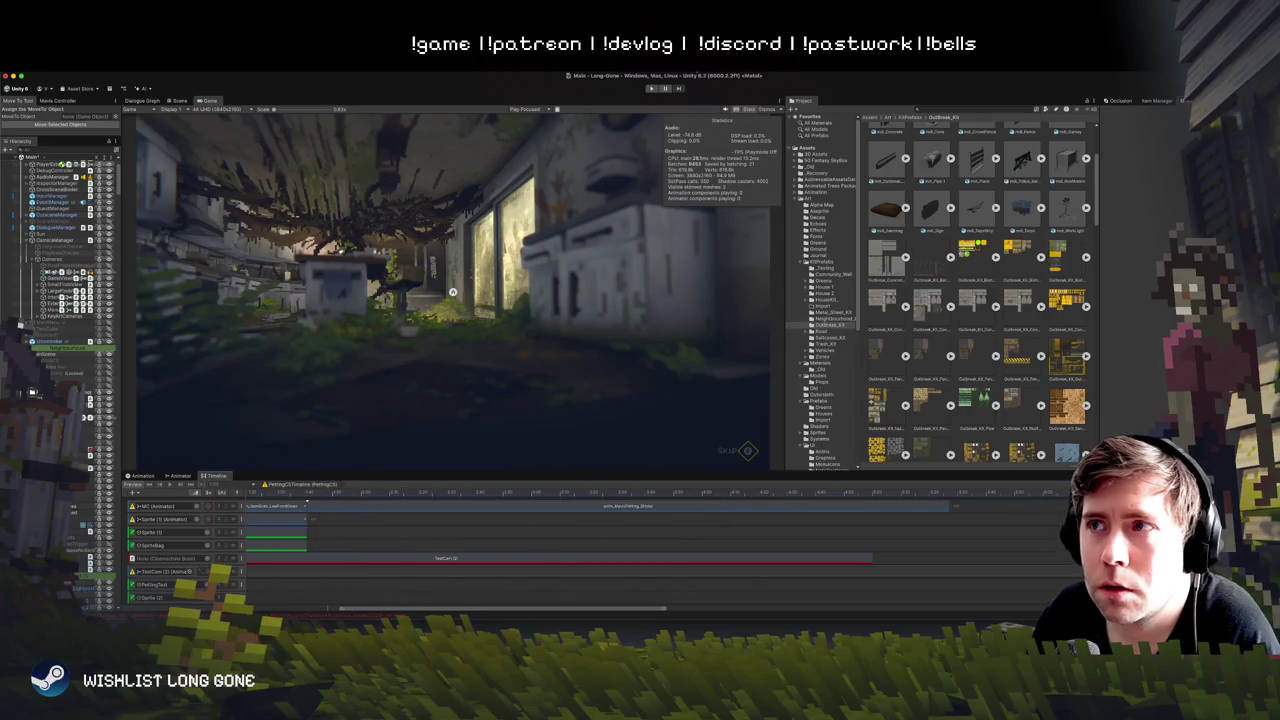
pyautogui.click(58, 373)
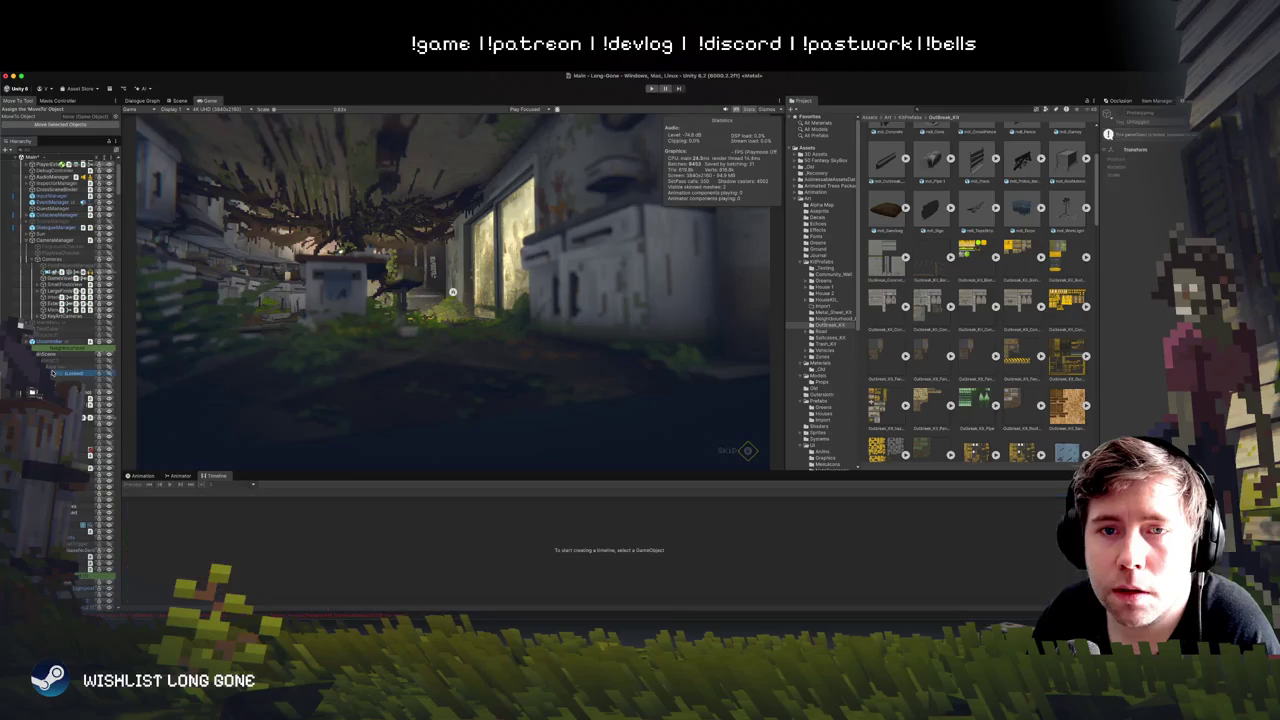
pyautogui.click(70, 360)
pyautogui.click(60, 373)
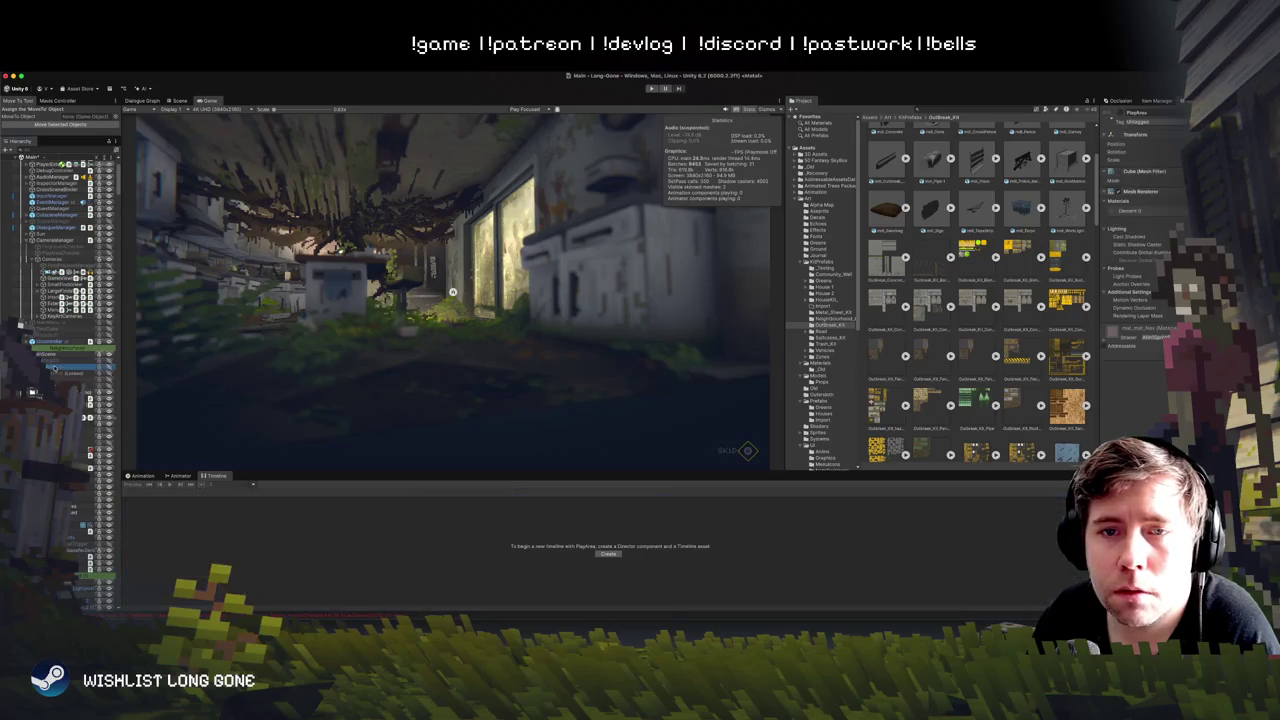
pyautogui.click(70, 360)
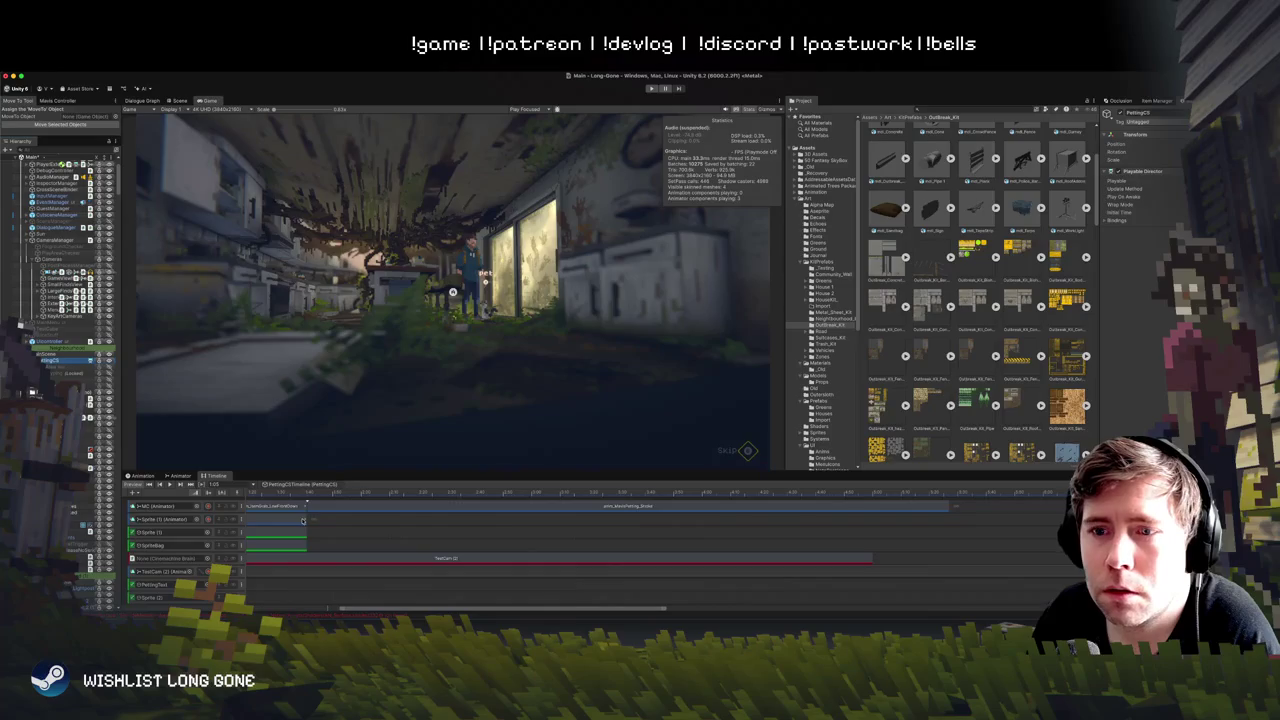
# Step: Scrub and play the PettingCS cutscene through to the 'pet' prompt, then heighten the Timeline panel
pyautogui.click(299, 493)
pyautogui.scroll(-3, 407, 530)
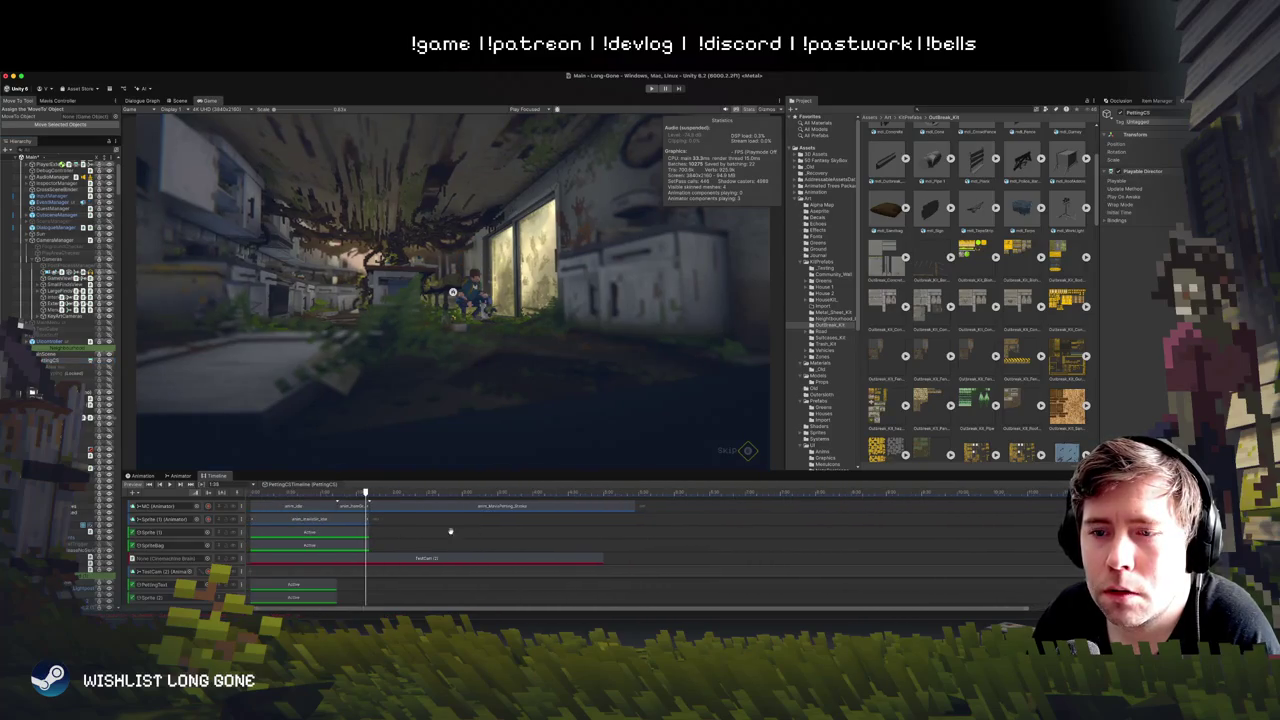
pyautogui.moveTo(399, 494)
pyautogui.mouseDown()
pyautogui.moveTo(251, 493)
pyautogui.moveTo(568, 492)
pyautogui.mouseUp()
pyautogui.click(169, 484)
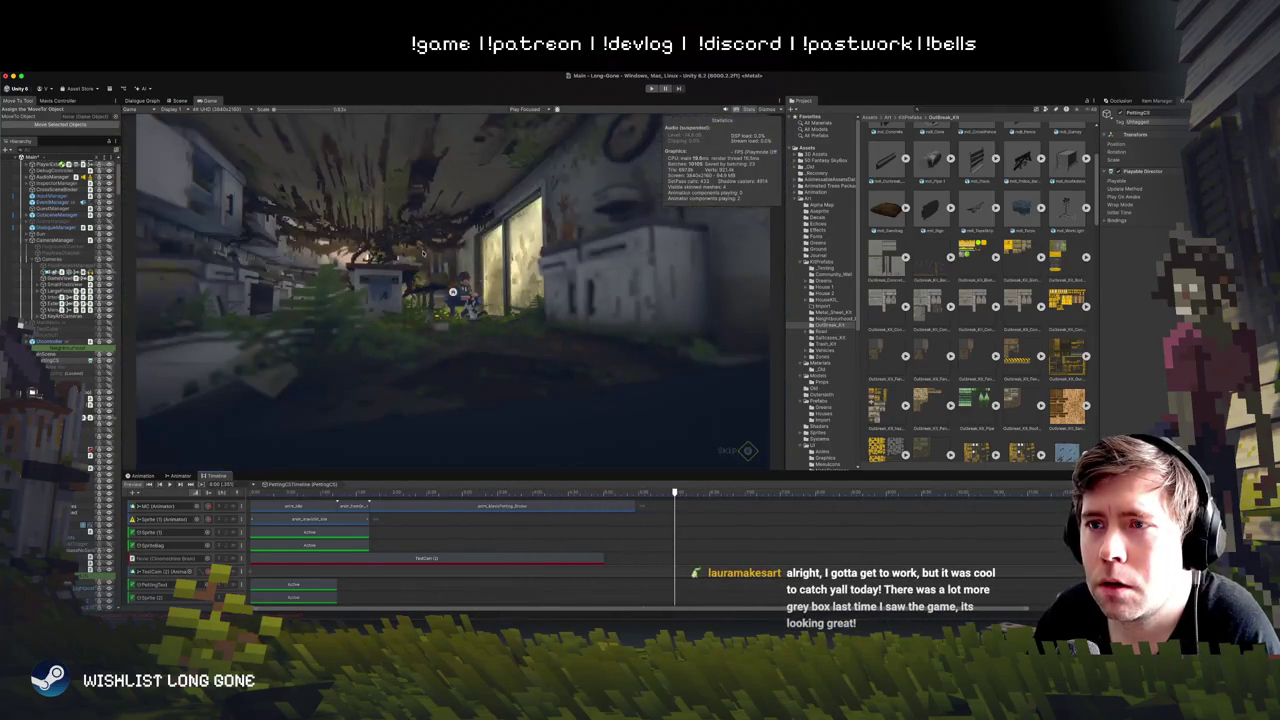
pyautogui.moveTo(634, 493)
pyautogui.mouseDown()
pyautogui.moveTo(254, 491)
pyautogui.moveTo(555, 490)
pyautogui.mouseUp()
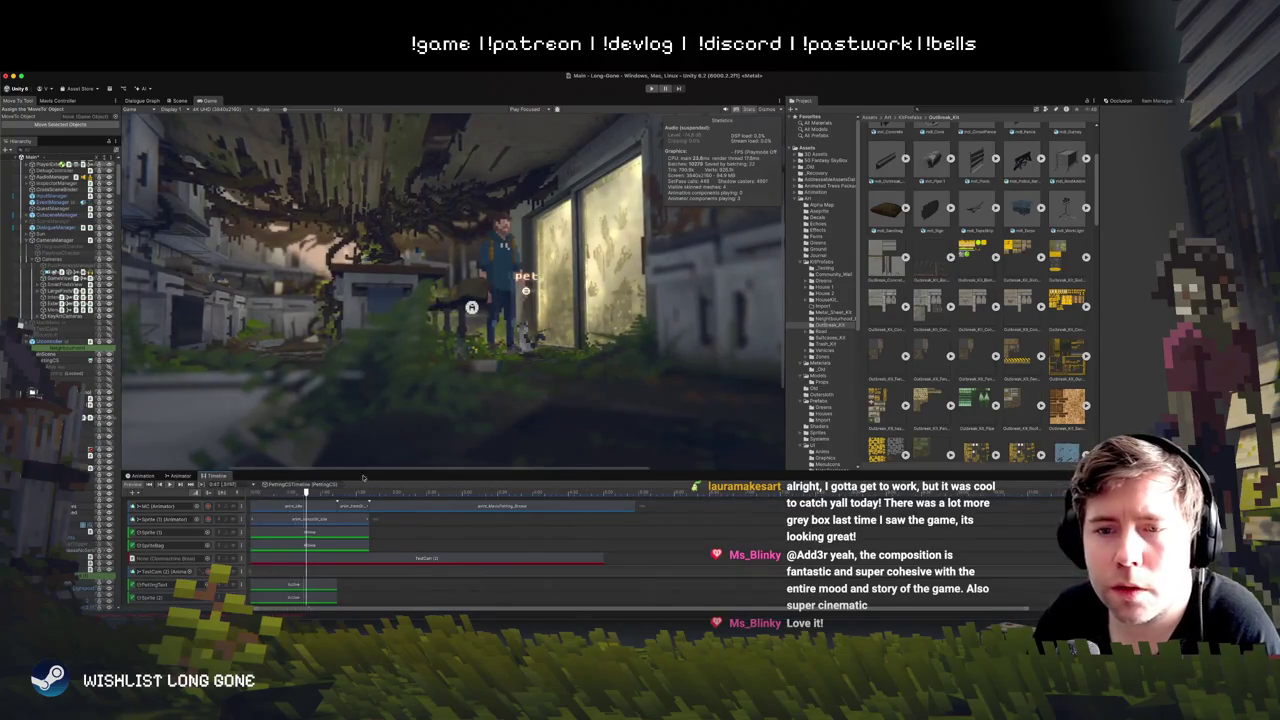
pyautogui.moveTo(378, 470); pyautogui.dragTo(378, 352)
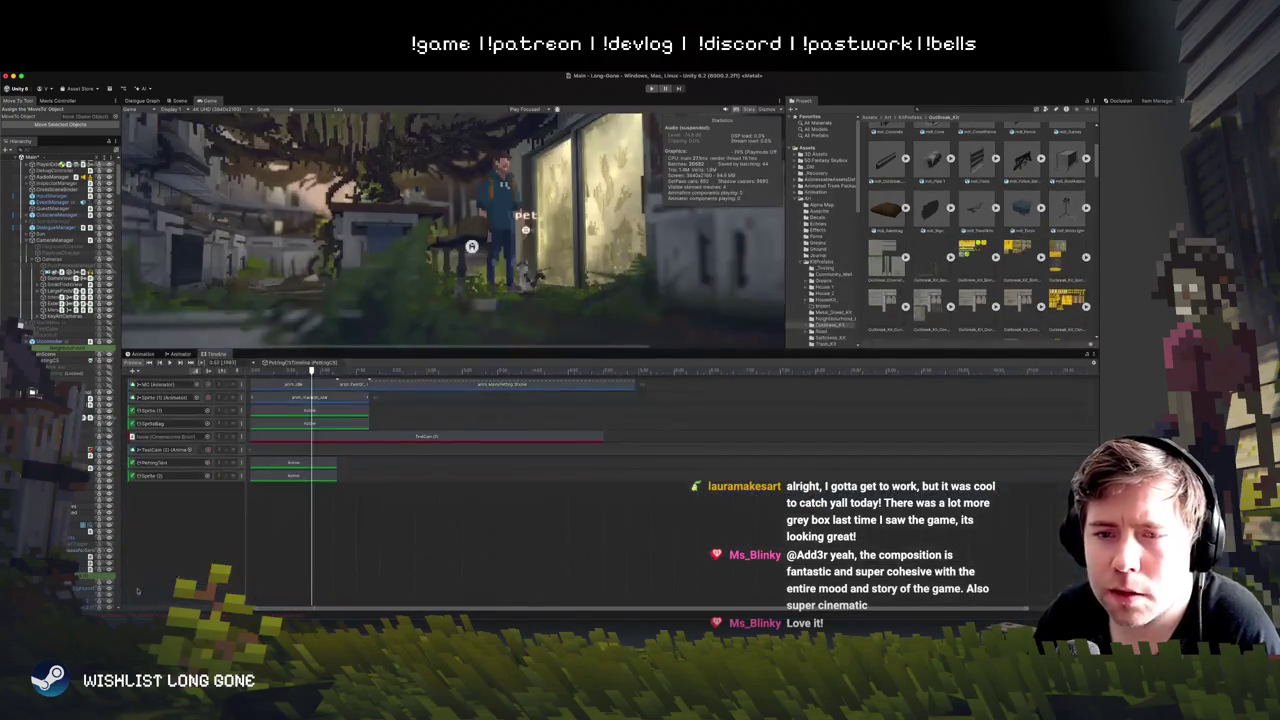
# Step: Add a Dialogue Line Track to the PettingCS timeline
pyautogui.rightClick(184, 496)
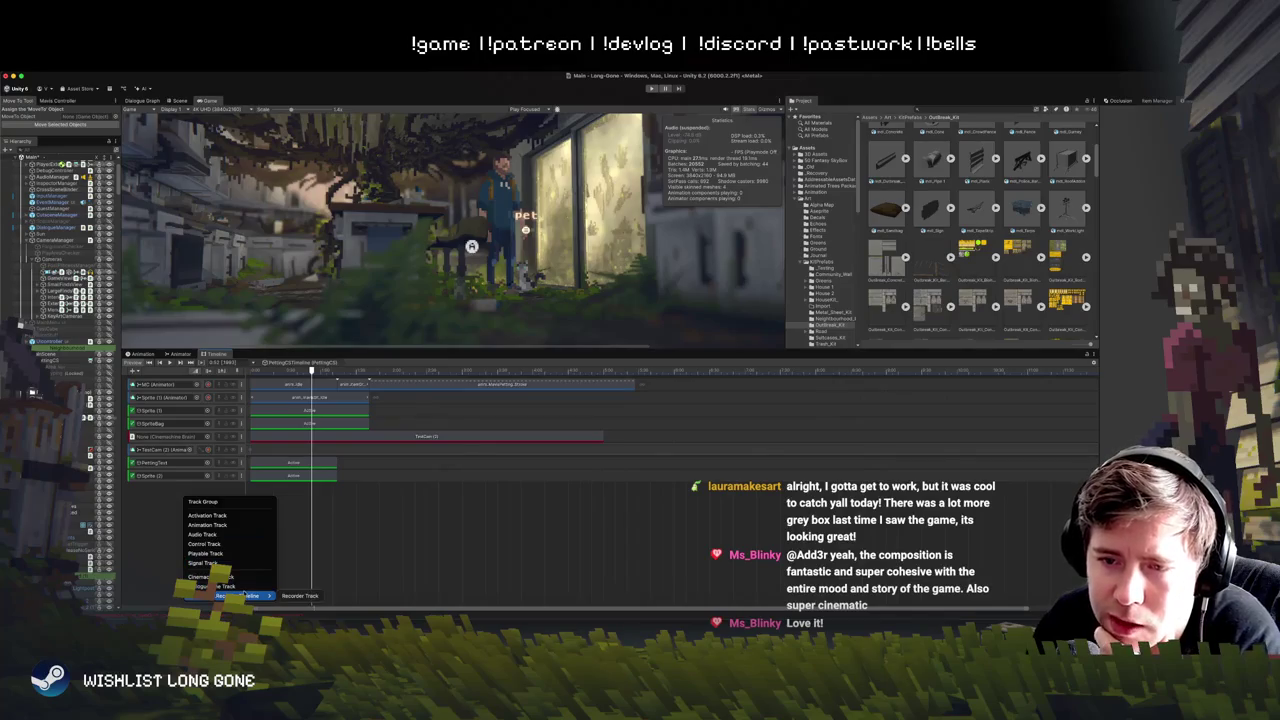
pyautogui.click(246, 587)
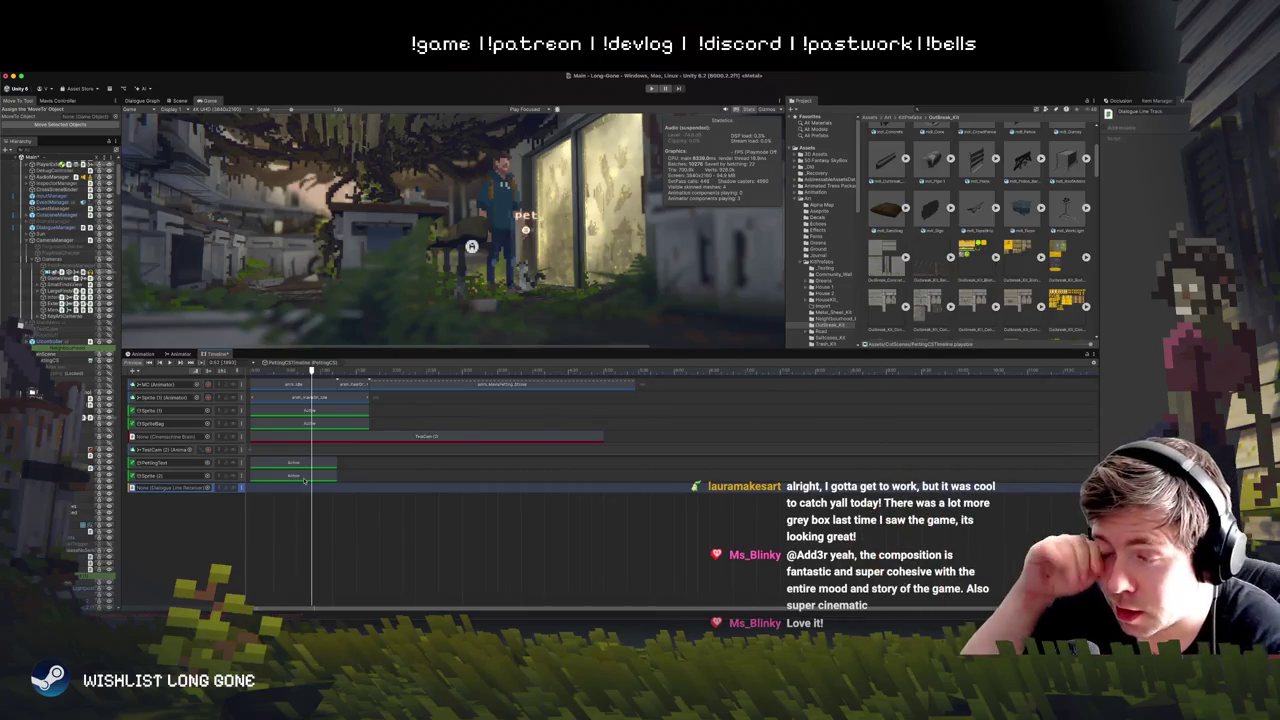
pyautogui.click(168, 512)
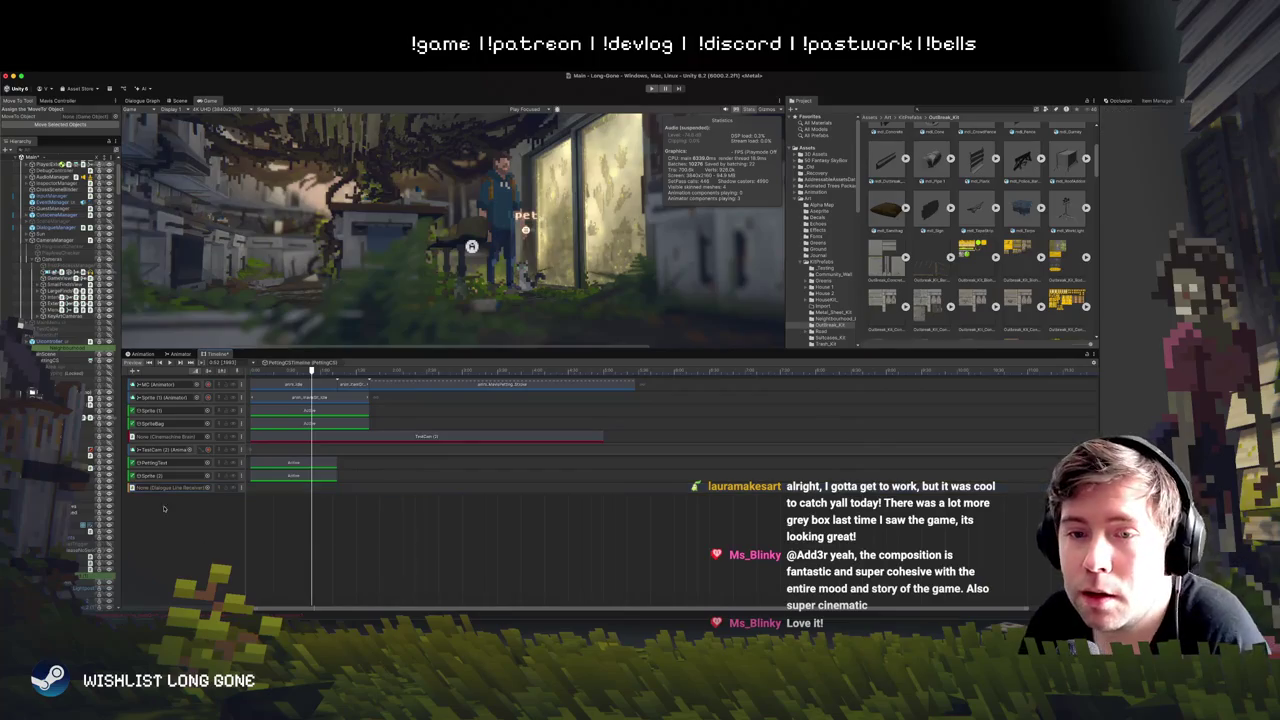
# Step: Delete the Dialogue Line track and shrink the Timeline to enlarge the Game view
pyautogui.rightClick(133, 487)
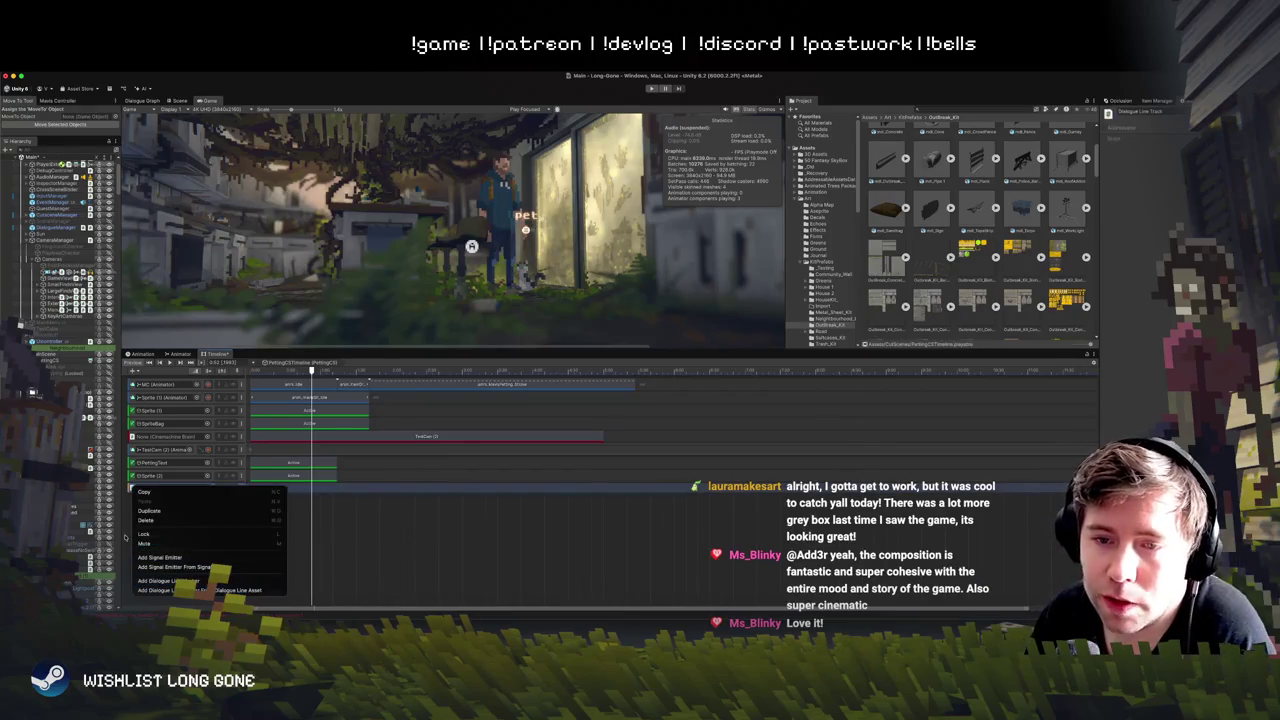
pyautogui.click(148, 520)
pyautogui.moveTo(477, 347); pyautogui.dragTo(477, 452)
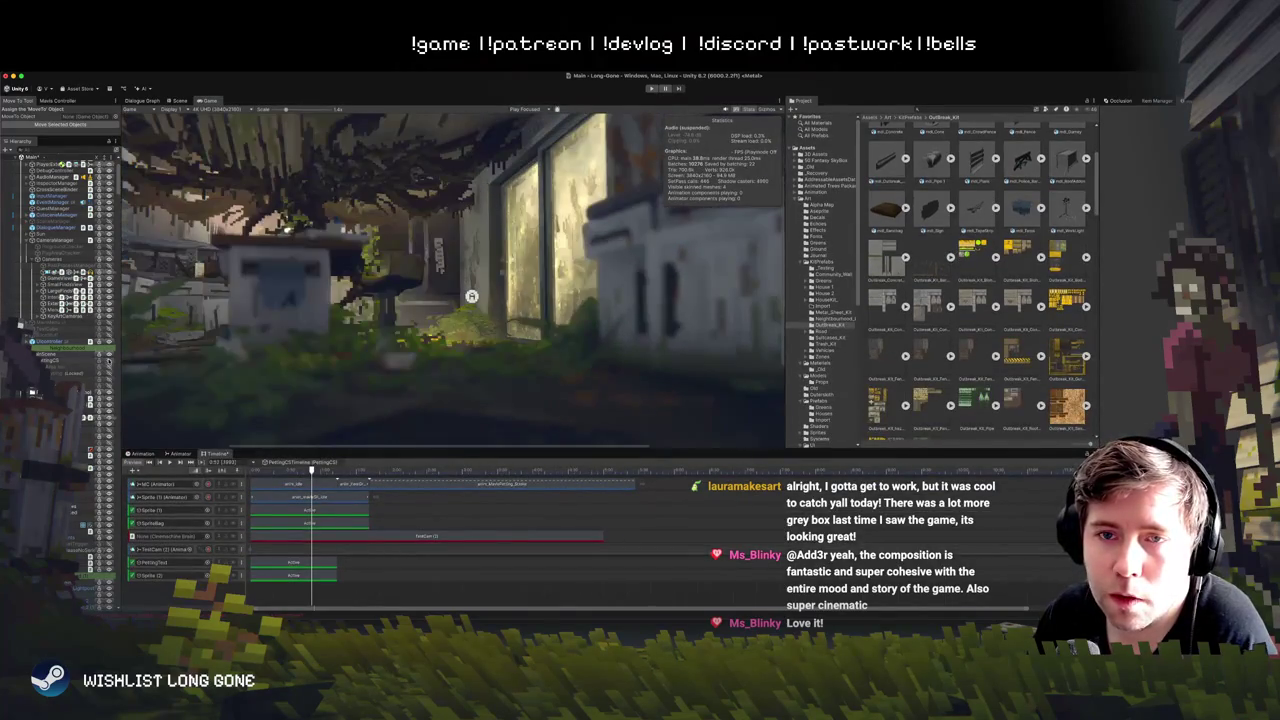
# Step: Back in the Scene view, select Trailer2 and open its camera rig with the F key
pyautogui.click(180, 101)
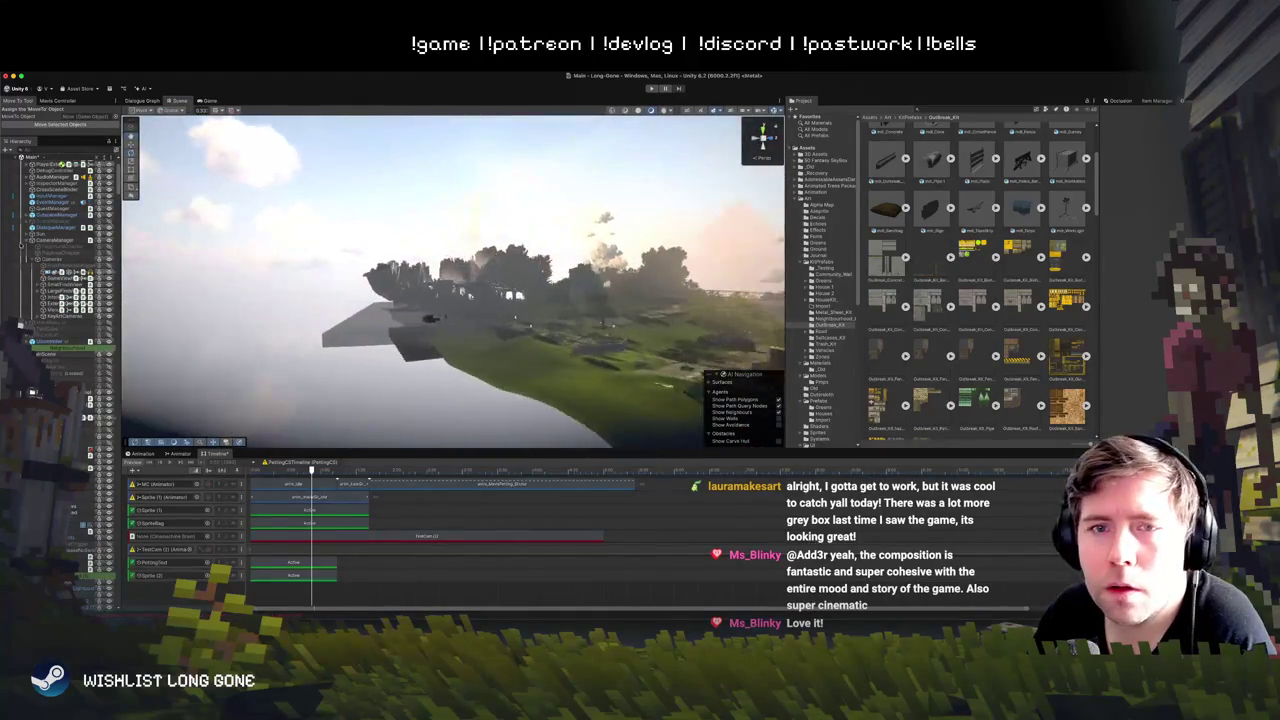
pyautogui.scroll(3, 54, 203)
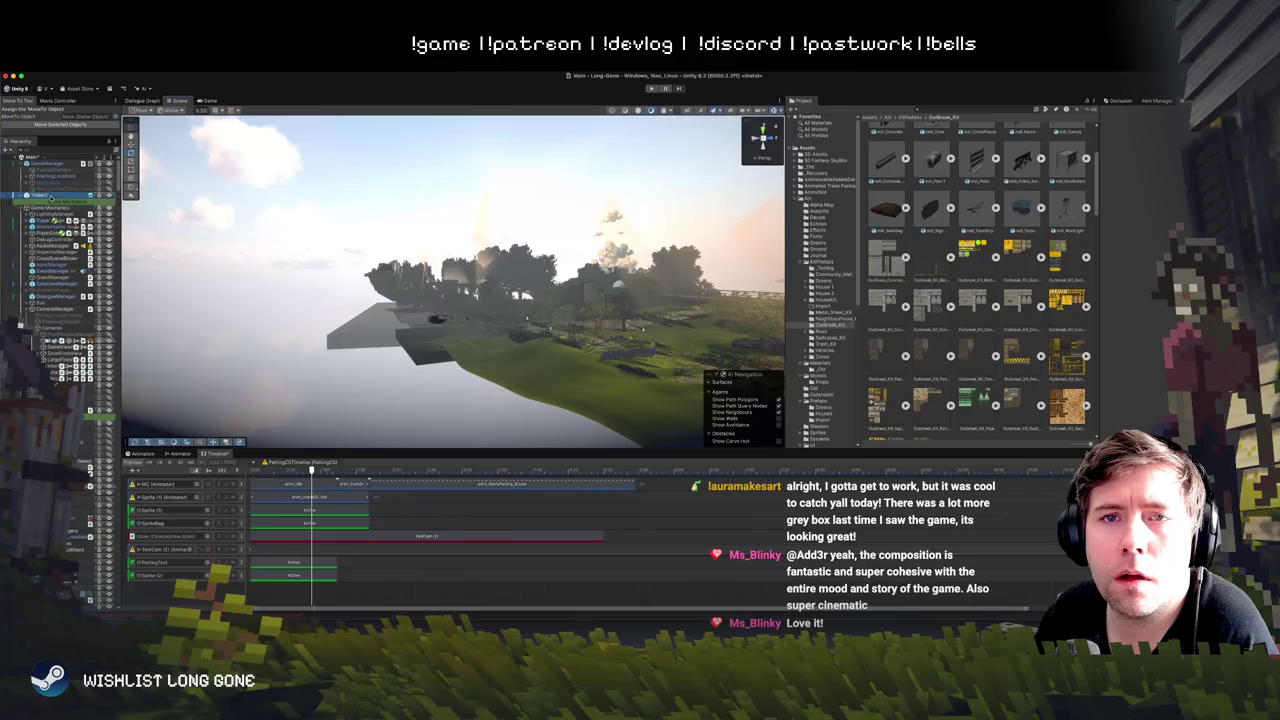
pyautogui.click(50, 197)
pyautogui.press('f')
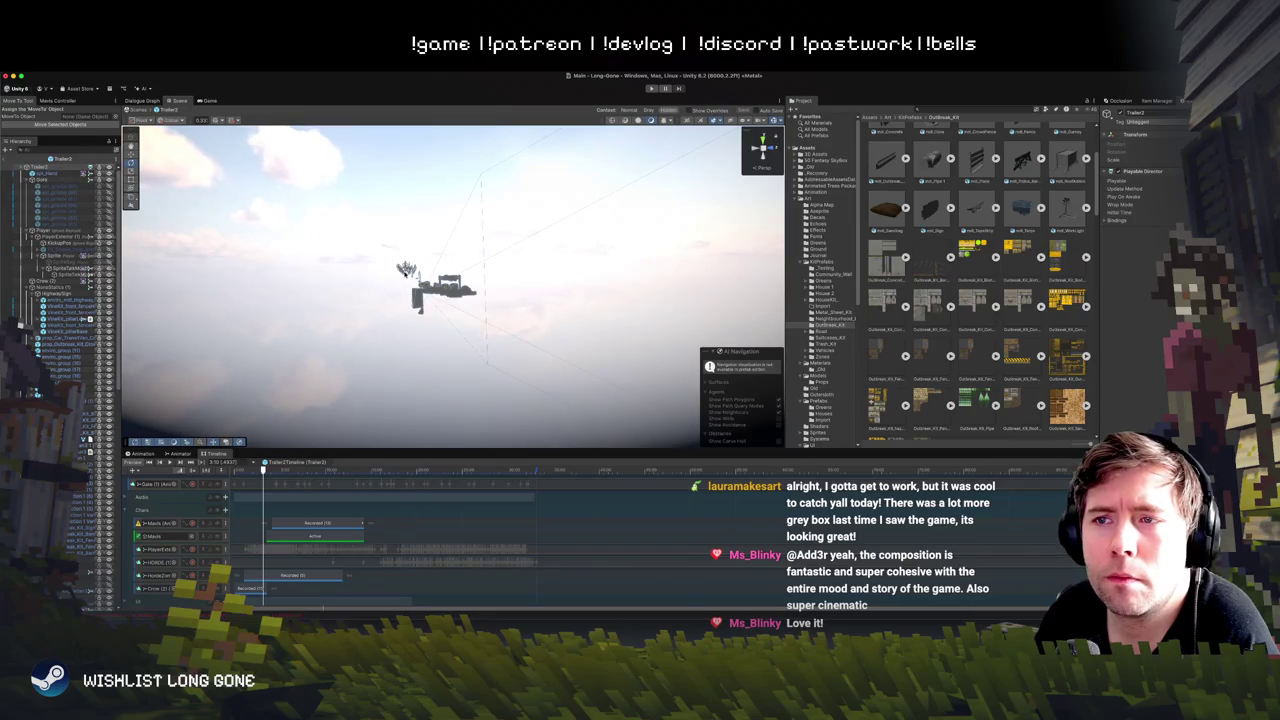
# Step: Exit and re-enter the Trailer2 prefab twice, glance at the Dialogue Graph, then return to the main scene
pyautogui.click(140, 110)
pyautogui.click(106, 197)
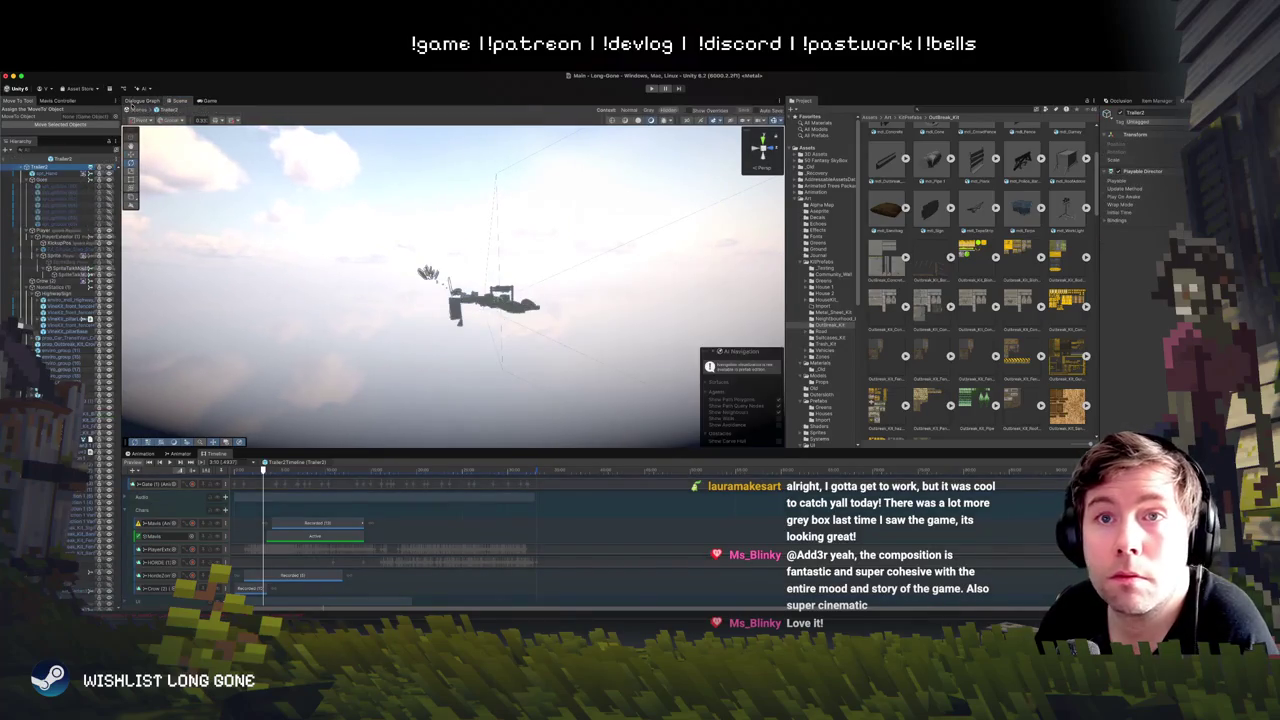
pyautogui.click(133, 104)
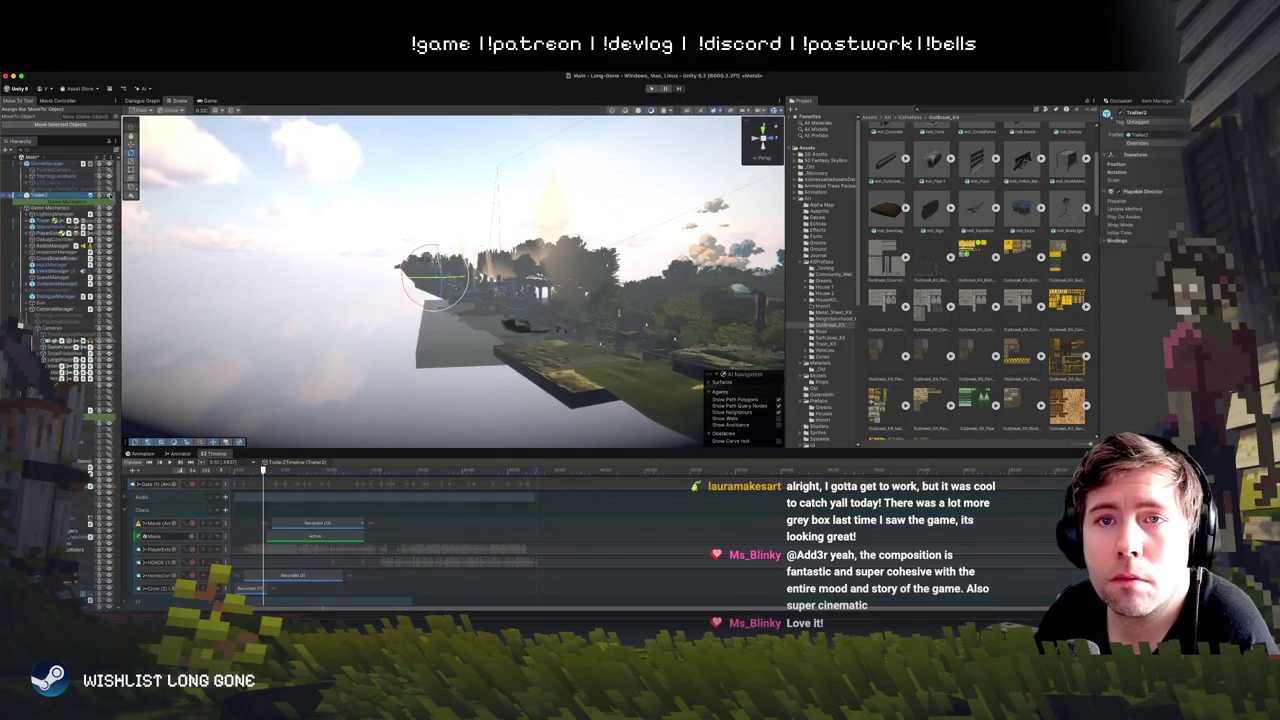
pyautogui.click(107, 196)
pyautogui.click(144, 101)
pyautogui.click(177, 101)
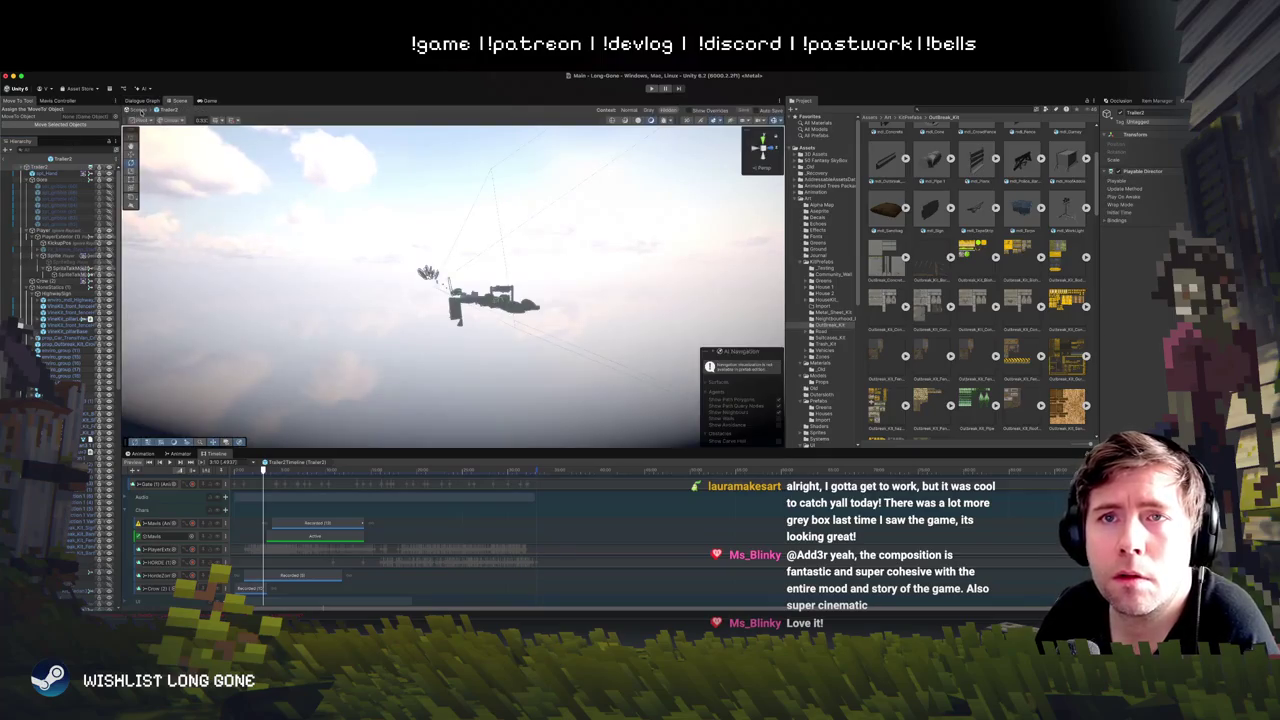
pyautogui.click(133, 110)
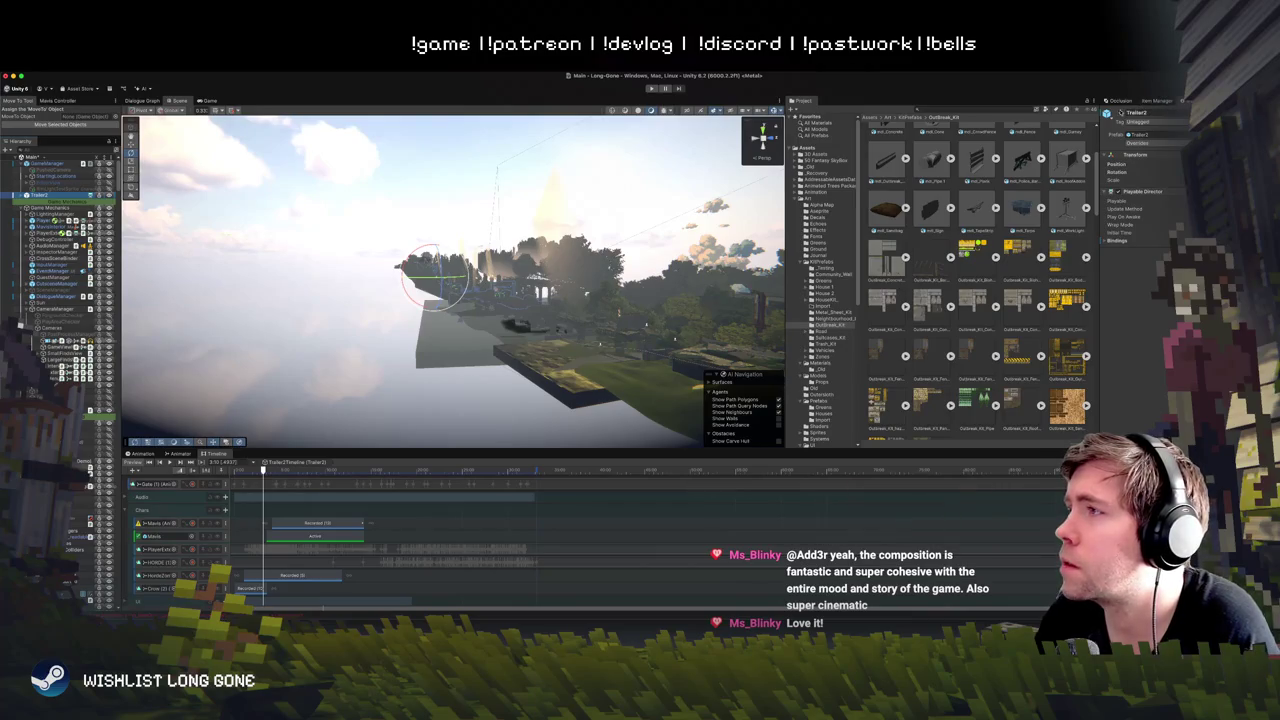
# Step: Orbit the Scene view to the signpost hillside and select ValueSplitter to inspect it
pyautogui.moveTo(464, 280)
pyautogui.mouseDown()
pyautogui.moveTo(412, 250)
pyautogui.moveTo(441, 209)
pyautogui.moveTo(603, 251)
pyautogui.mouseUp()
pyautogui.click(506, 192)
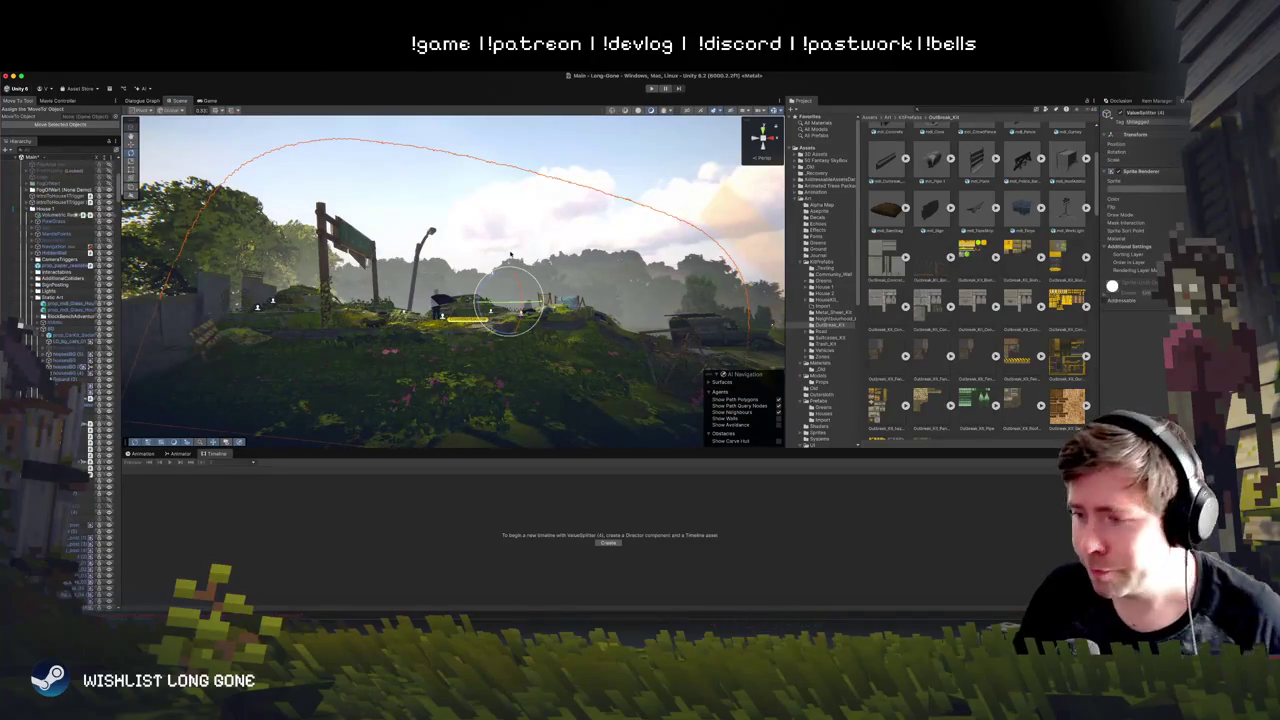